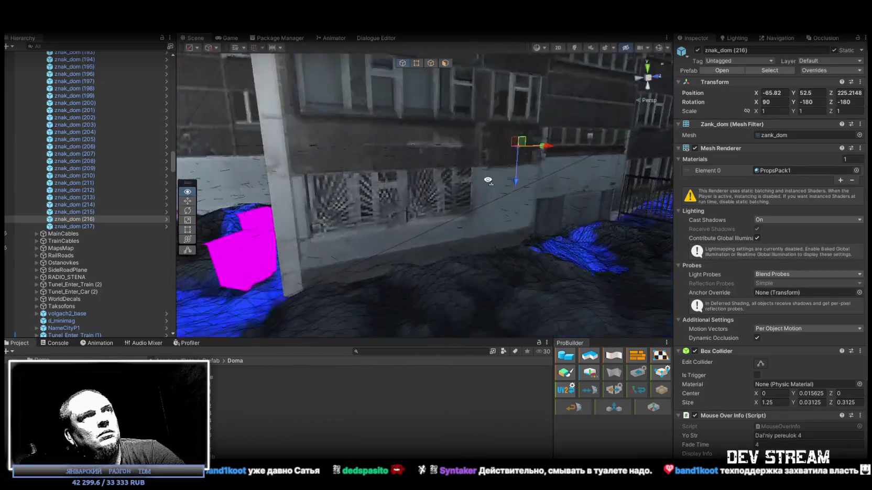
Duplicate sign znak_dom (217) to create znak_dom (218) for the grey apartment building's wall.
{"action": "left_click", "coordinate": [74, 226]}
{"action": "mouse_move", "coordinate": [395, 181]}
{"action": "left_mouse_down"}
{"action": "mouse_move", "coordinate": [451, 178]}
{"action": "mouse_move", "coordinate": [568, 117]}
{"action": "mouse_move", "coordinate": [292, 175]}
{"action": "mouse_move", "coordinate": [467, 146]}
{"action": "mouse_move", "coordinate": [516, 149]}
{"action": "mouse_move", "coordinate": [362, 143]}
{"action": "mouse_move", "coordinate": [376, 147]}
{"action": "left_mouse_up"}
{"action": "key", "text": "ctrl+d"}
{"action": "scroll", "coordinate": [390, 165], "scroll_direction": "down", "scroll_amount": 5}
{"action": "scroll", "coordinate": [390, 161], "scroll_direction": "down", "scroll_amount": 1}
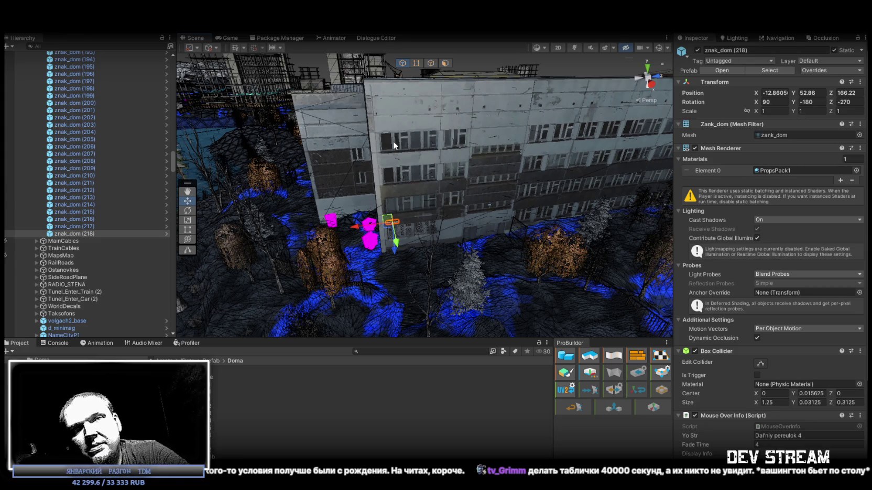
Duplicate the latest sign as znak_dom (219) and move it onto the yellow building's wall.
{"action": "mouse_move", "coordinate": [412, 141]}
{"action": "left_mouse_down"}
{"action": "mouse_move", "coordinate": [600, 212]}
{"action": "mouse_move", "coordinate": [433, 185]}
{"action": "mouse_move", "coordinate": [252, 224]}
{"action": "mouse_move", "coordinate": [302, 190]}
{"action": "left_mouse_up"}
{"action": "left_click", "coordinate": [89, 234]}
{"action": "key", "text": "ctrl+d"}
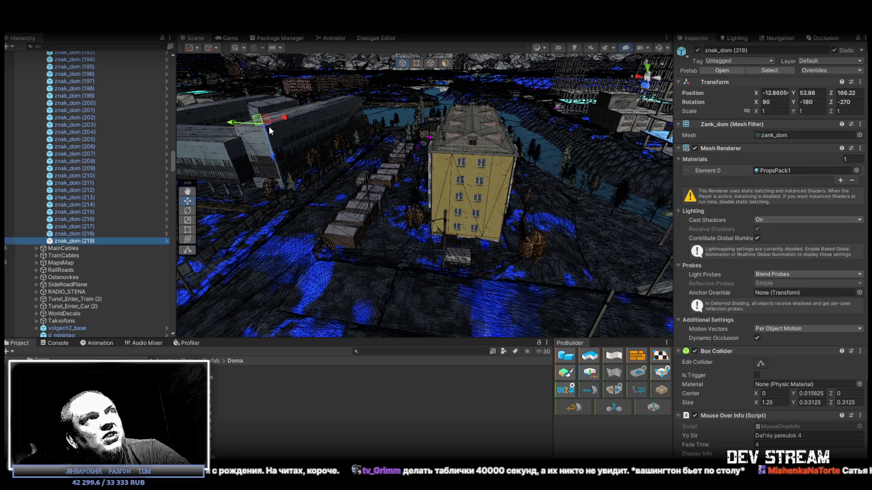
{"action": "mouse_move", "coordinate": [258, 120]}
{"action": "left_mouse_down"}
{"action": "mouse_move", "coordinate": [482, 245]}
{"action": "mouse_move", "coordinate": [522, 199]}
{"action": "mouse_move", "coordinate": [451, 256]}
{"action": "mouse_move", "coordinate": [565, 254]}
{"action": "mouse_move", "coordinate": [525, 235]}
{"action": "mouse_move", "coordinate": [531, 225]}
{"action": "left_mouse_up"}
{"action": "key", "text": "e"}
{"action": "key", "text": "w"}
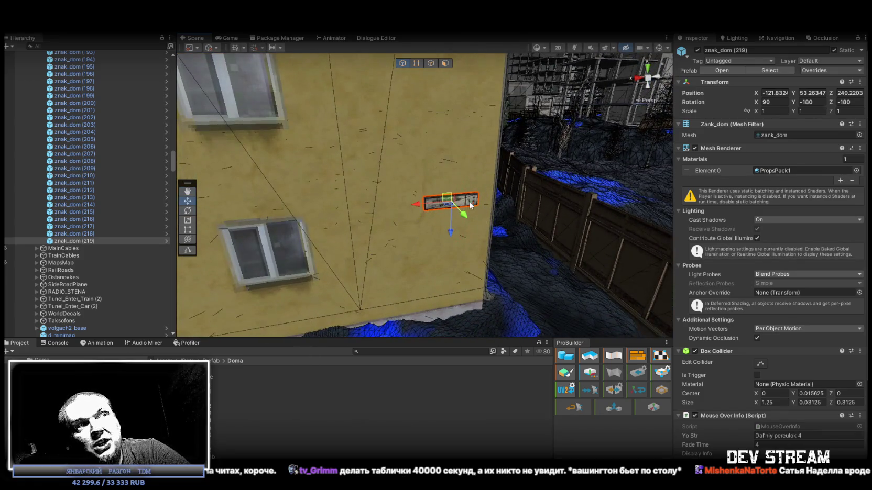
{"action": "mouse_move", "coordinate": [450, 204]}
{"action": "left_mouse_down"}
{"action": "mouse_move", "coordinate": [440, 192]}
{"action": "mouse_move", "coordinate": [493, 195]}
{"action": "mouse_move", "coordinate": [340, 185]}
{"action": "mouse_move", "coordinate": [497, 203]}
{"action": "mouse_move", "coordinate": [471, 220]}
{"action": "mouse_move", "coordinate": [451, 199]}
{"action": "mouse_move", "coordinate": [512, 209]}
{"action": "mouse_move", "coordinate": [464, 166]}
{"action": "mouse_move", "coordinate": [411, 155]}
{"action": "left_mouse_up"}
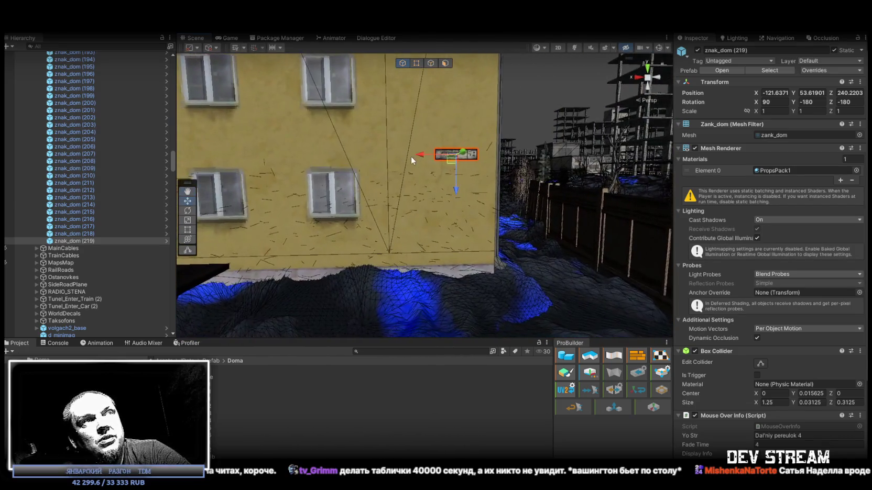
Duplicate the sign again as znak_dom (220) and start rotating it toward the side wall.
{"action": "mouse_move", "coordinate": [457, 193]}
{"action": "left_mouse_down"}
{"action": "mouse_move", "coordinate": [631, 257]}
{"action": "mouse_move", "coordinate": [529, 223]}
{"action": "mouse_move", "coordinate": [489, 186]}
{"action": "mouse_move", "coordinate": [470, 201]}
{"action": "mouse_move", "coordinate": [515, 153]}
{"action": "mouse_move", "coordinate": [505, 208]}
{"action": "mouse_move", "coordinate": [502, 192]}
{"action": "mouse_move", "coordinate": [450, 201]}
{"action": "mouse_move", "coordinate": [364, 197]}
{"action": "mouse_move", "coordinate": [465, 166]}
{"action": "mouse_move", "coordinate": [350, 147]}
{"action": "left_mouse_up"}
{"action": "key", "text": "ctrl+d"}
{"action": "key", "text": "e"}
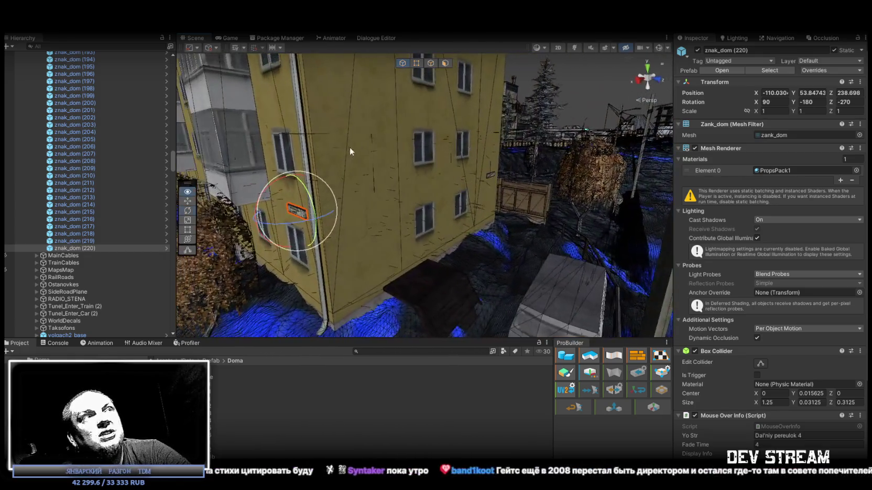
Select znak_dom (219) and (220) together and set their shared Position Y to 53.9.
{"action": "left_click", "coordinate": [84, 241], "text": "ctrl"}
{"action": "left_click", "coordinate": [801, 93]}
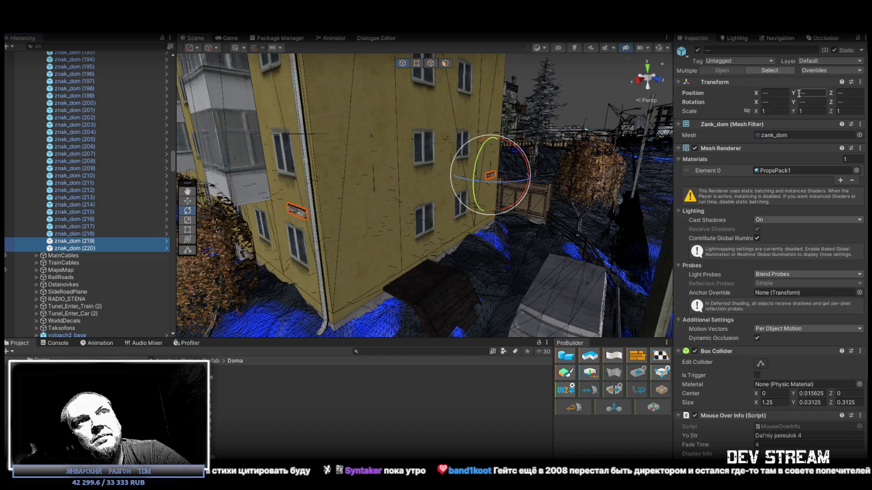
{"action": "type", "text": "55.6"}
{"action": "left_click_drag", "start_coordinate": [794, 93], "coordinate": [789, 93]}
{"action": "mouse_move", "coordinate": [579, 139]}
{"action": "left_mouse_down"}
{"action": "mouse_move", "coordinate": [496, 184]}
{"action": "mouse_move", "coordinate": [664, 209]}
{"action": "left_mouse_up"}
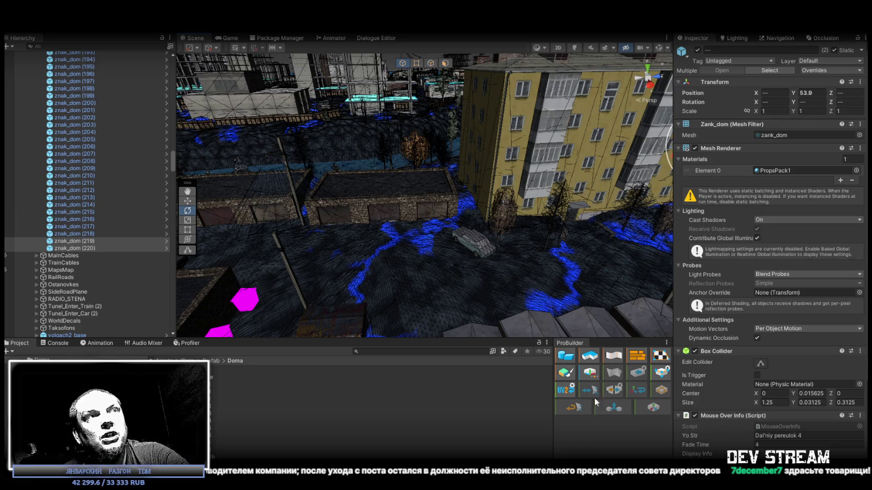
{"action": "mouse_move", "coordinate": [487, 219]}
{"action": "left_mouse_down"}
{"action": "mouse_move", "coordinate": [507, 165]}
{"action": "mouse_move", "coordinate": [460, 189]}
{"action": "mouse_move", "coordinate": [292, 194]}
{"action": "mouse_move", "coordinate": [398, 199]}
{"action": "mouse_move", "coordinate": [294, 195]}
{"action": "mouse_move", "coordinate": [390, 256]}
{"action": "mouse_move", "coordinate": [517, 197]}
{"action": "mouse_move", "coordinate": [636, 223]}
{"action": "mouse_move", "coordinate": [808, 216]}
{"action": "mouse_move", "coordinate": [866, 238]}
{"action": "mouse_move", "coordinate": [394, 225]}
{"action": "left_mouse_up"}
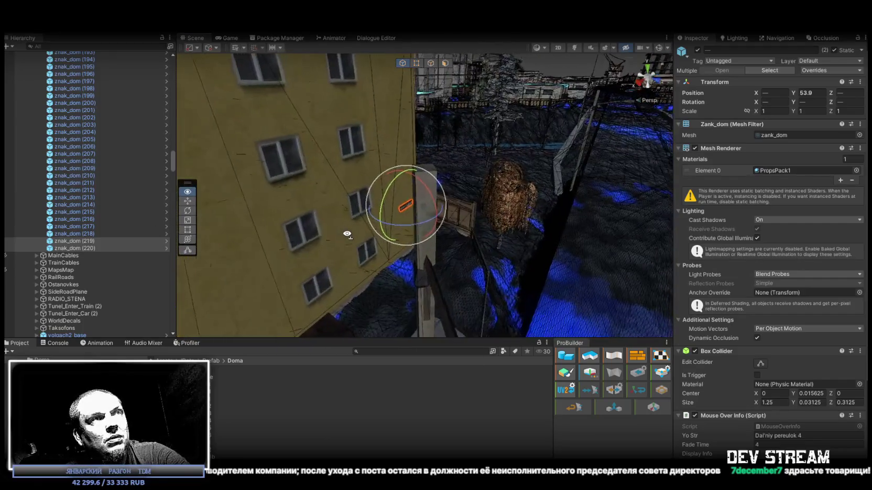
Orbit the scene view toward the street and level out the viewing angle.
{"action": "mouse_move", "coordinate": [258, 204]}
{"action": "left_mouse_down"}
{"action": "mouse_move", "coordinate": [84, 249]}
{"action": "mouse_move", "coordinate": [234, 224]}
{"action": "mouse_move", "coordinate": [578, 223]}
{"action": "mouse_move", "coordinate": [485, 217]}
{"action": "mouse_move", "coordinate": [328, 251]}
{"action": "mouse_move", "coordinate": [375, 243]}
{"action": "left_mouse_up"}
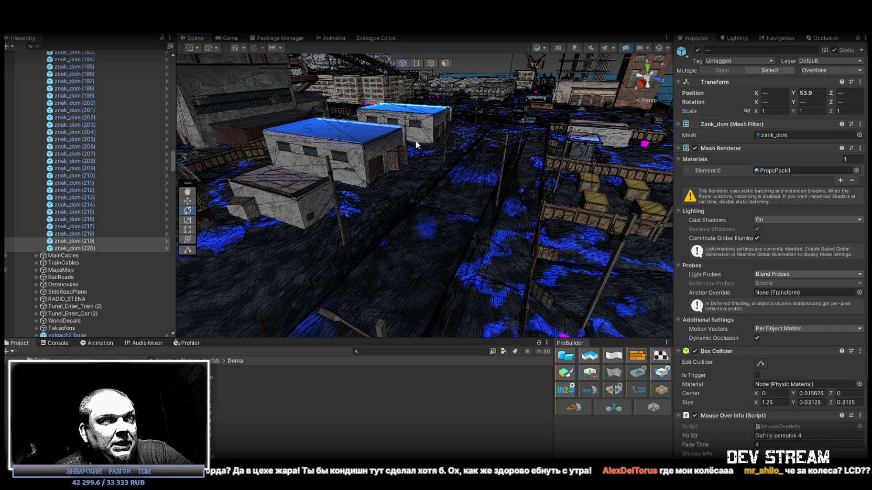
{"action": "mouse_move", "coordinate": [380, 166]}
{"action": "left_mouse_down"}
{"action": "mouse_move", "coordinate": [564, 158]}
{"action": "mouse_move", "coordinate": [652, 175]}
{"action": "mouse_move", "coordinate": [723, 164]}
{"action": "left_mouse_up"}
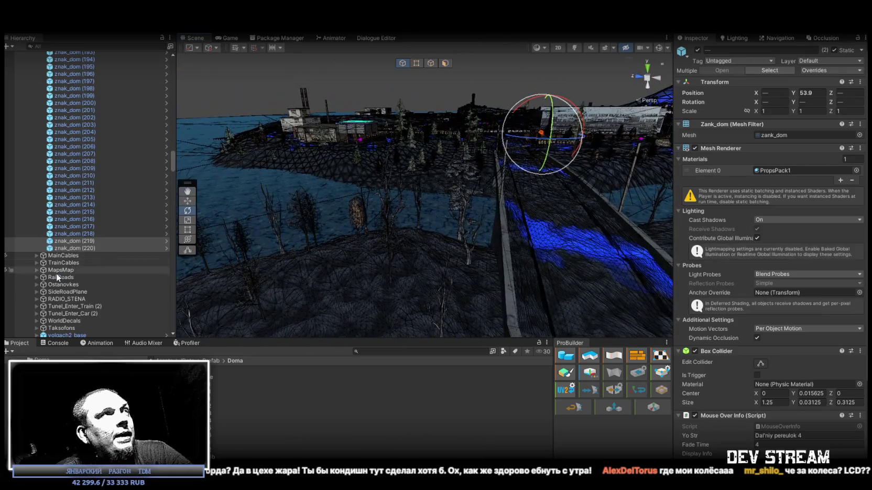
Frame sign znak_dom (0) and open its MouseOverInfo script in Visual Studio.
{"action": "scroll", "coordinate": [77, 280], "scroll_direction": "up", "scroll_amount": 15}
{"action": "scroll", "coordinate": [94, 288], "scroll_direction": "up", "scroll_amount": 15}
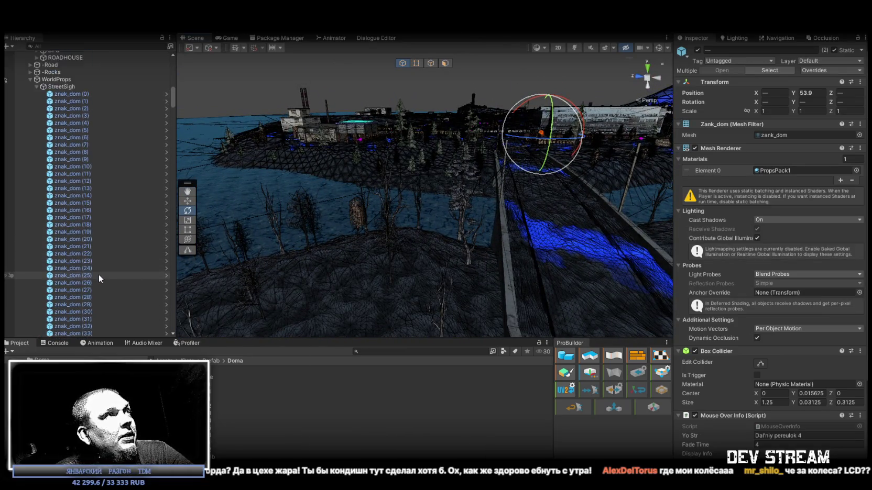
{"action": "double_click", "coordinate": [80, 147]}
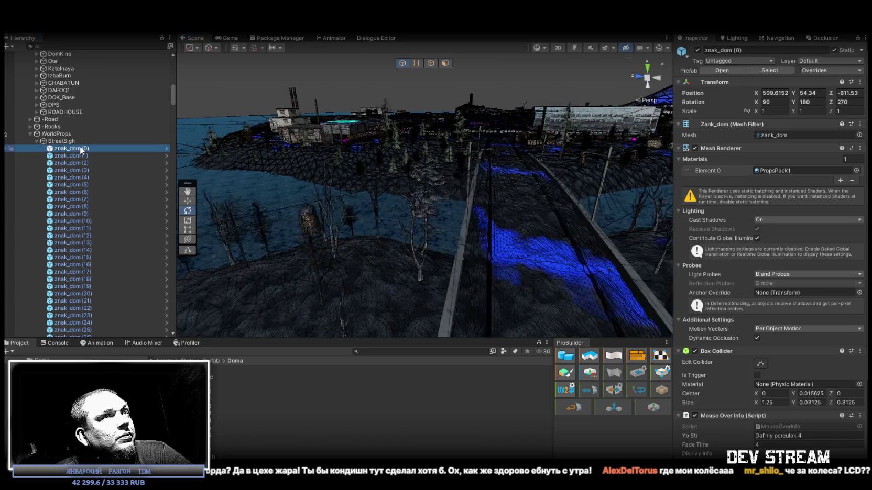
{"action": "scroll", "coordinate": [793, 349], "scroll_direction": "down", "scroll_amount": 3}
{"action": "left_click", "coordinate": [781, 328]}
{"action": "double_click", "coordinate": [781, 328]}
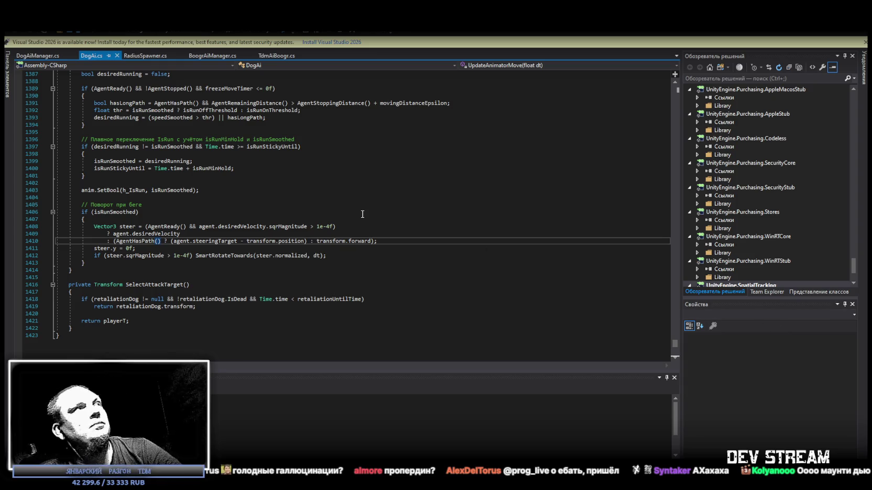
{"action": "key", "text": "alt+Tab"}
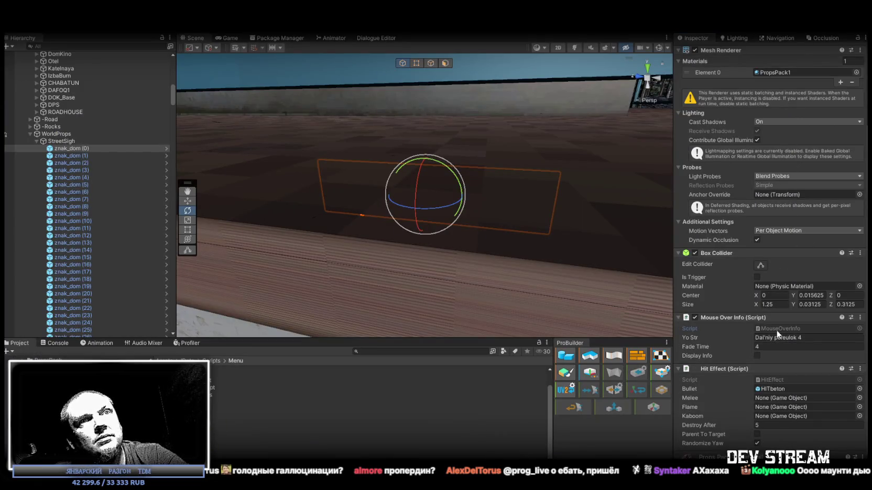
Read through MouseOverInfo.cs, including its FadeText and UnfadeText hover handlers, to the file's end.
{"action": "key", "text": "alt+Tab"}
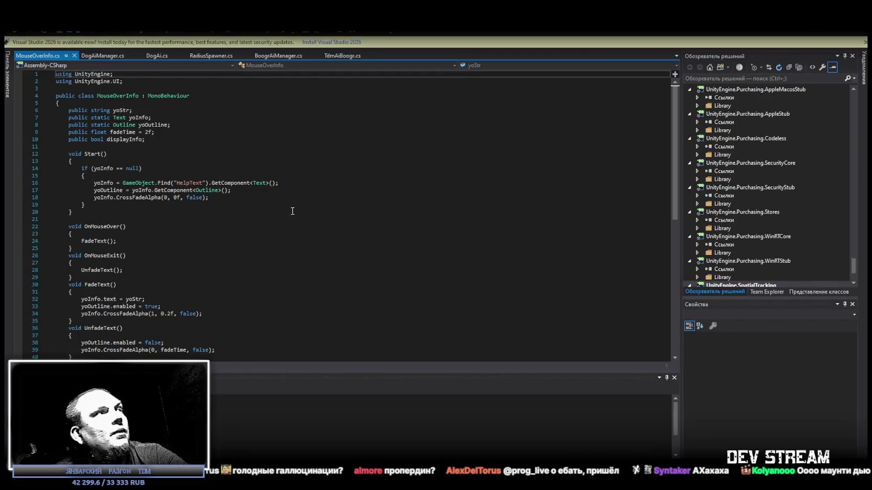
{"action": "scroll", "coordinate": [291, 220], "scroll_direction": "down", "scroll_amount": 7}
{"action": "scroll", "coordinate": [292, 221], "scroll_direction": "up", "scroll_amount": 7}
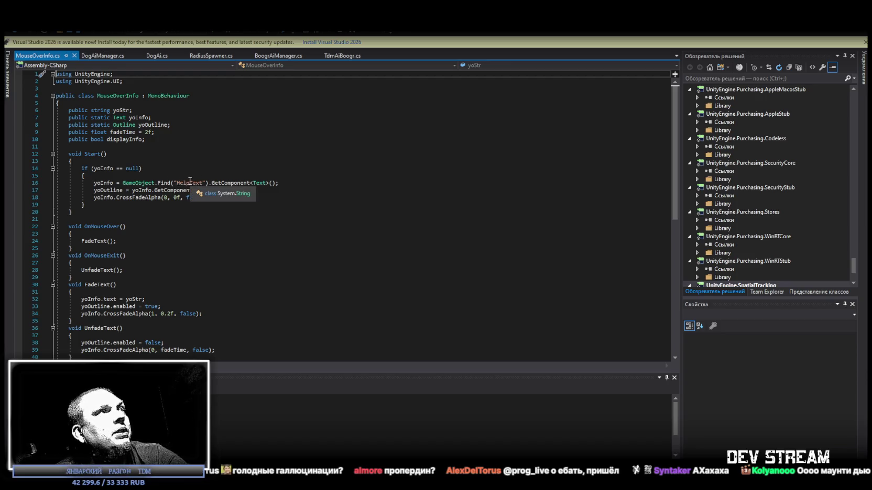
{"action": "mouse_move", "coordinate": [217, 185]}
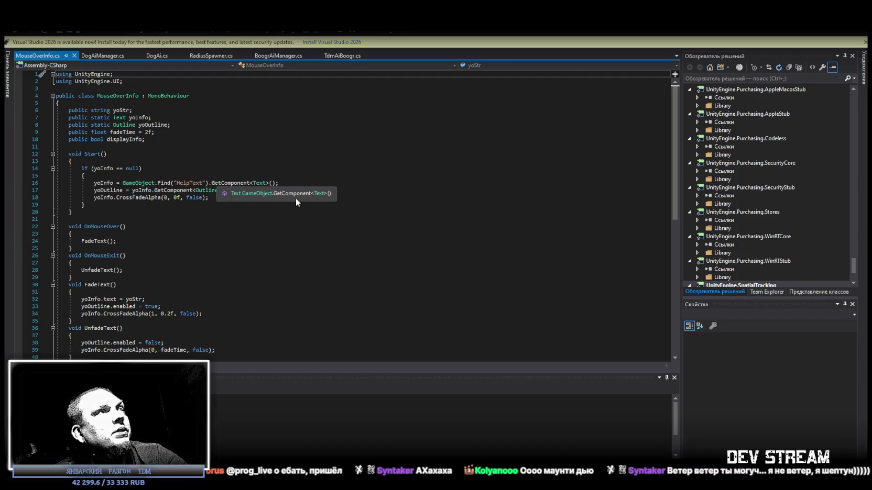
{"action": "mouse_move", "coordinate": [166, 181]}
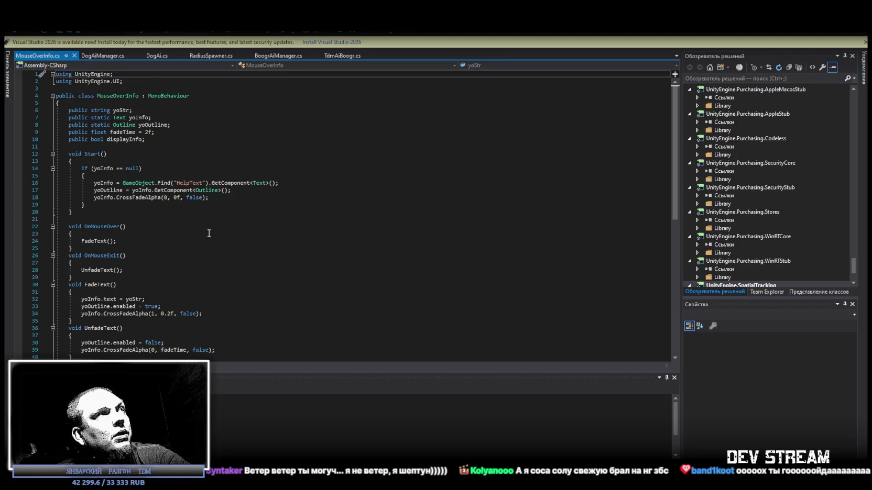
{"action": "scroll", "coordinate": [253, 286], "scroll_direction": "down", "scroll_amount": 7}
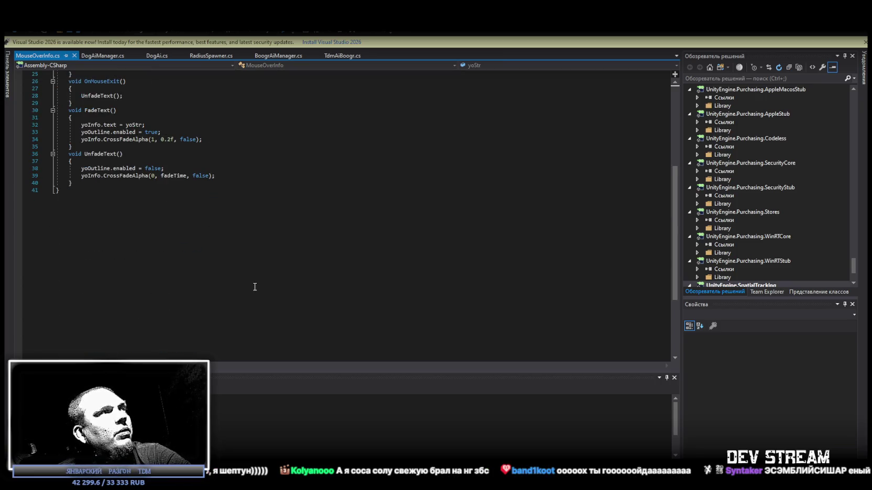
Select all of the MouseOverInfo.cs code and copy it.
{"action": "scroll", "coordinate": [289, 274], "scroll_direction": "up", "scroll_amount": 7}
{"action": "key", "text": "ctrl+a"}
{"action": "key", "text": "alt+Tab"}
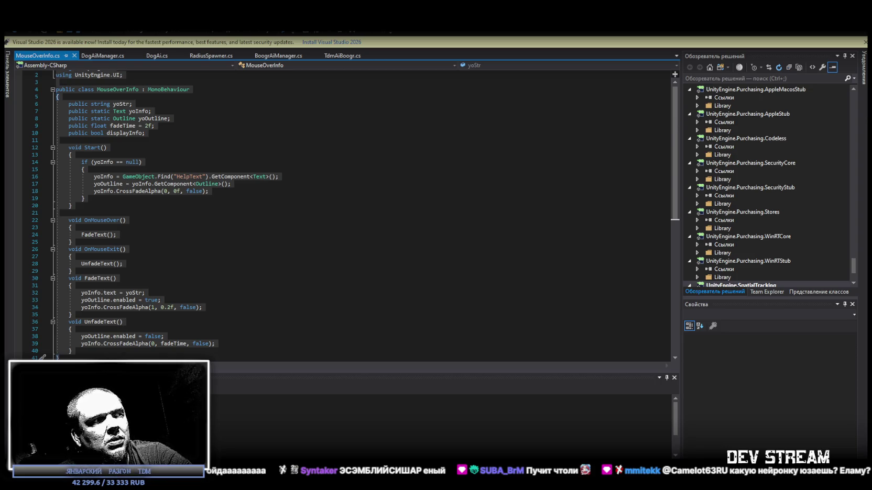
Read Qwen3-Coder's explanation of the MouseOverInfo script's purpose, fields and methods in Qwen Chat.
{"action": "left_click_drag", "start_coordinate": [267, 278], "coordinate": [243, 36]}
{"action": "scroll", "coordinate": [278, 338], "scroll_direction": "up", "scroll_amount": 5}
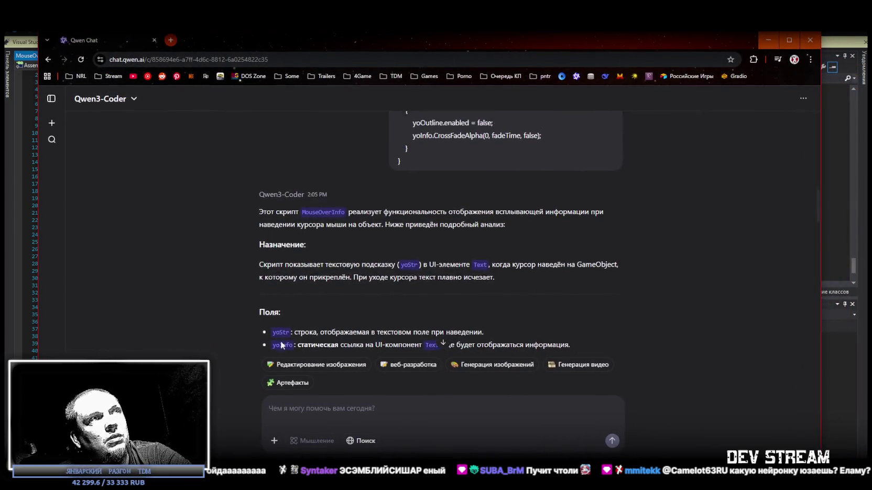
{"action": "scroll", "coordinate": [278, 339], "scroll_direction": "down", "scroll_amount": 9}
{"action": "scroll", "coordinate": [277, 336], "scroll_direction": "up", "scroll_amount": 3}
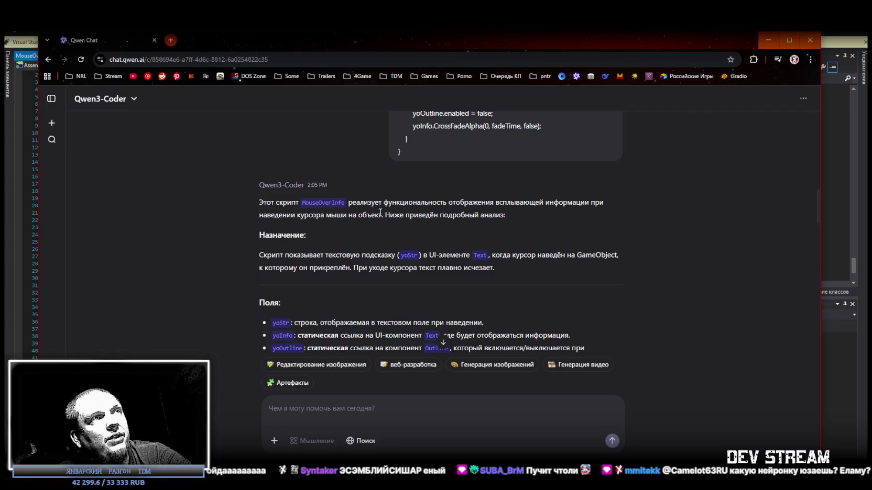
{"action": "mouse_move", "coordinate": [477, 203]}
{"action": "left_mouse_down"}
{"action": "mouse_move", "coordinate": [576, 203]}
{"action": "mouse_move", "coordinate": [311, 216]}
{"action": "mouse_move", "coordinate": [387, 217]}
{"action": "left_mouse_up"}
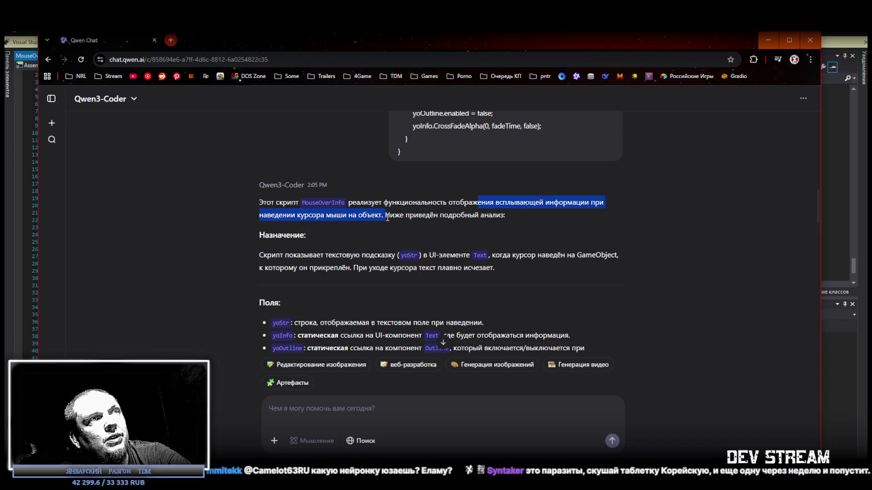
{"action": "left_click", "coordinate": [417, 214]}
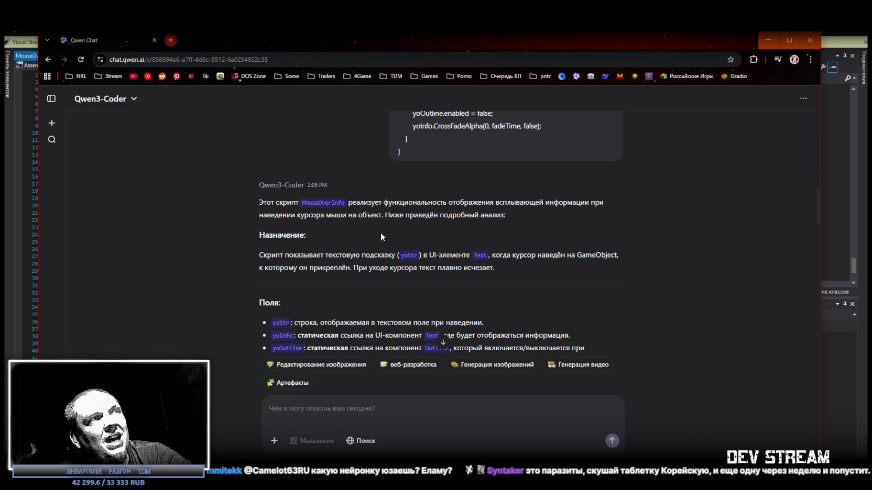
{"action": "scroll", "coordinate": [380, 236], "scroll_direction": "down", "scroll_amount": 1}
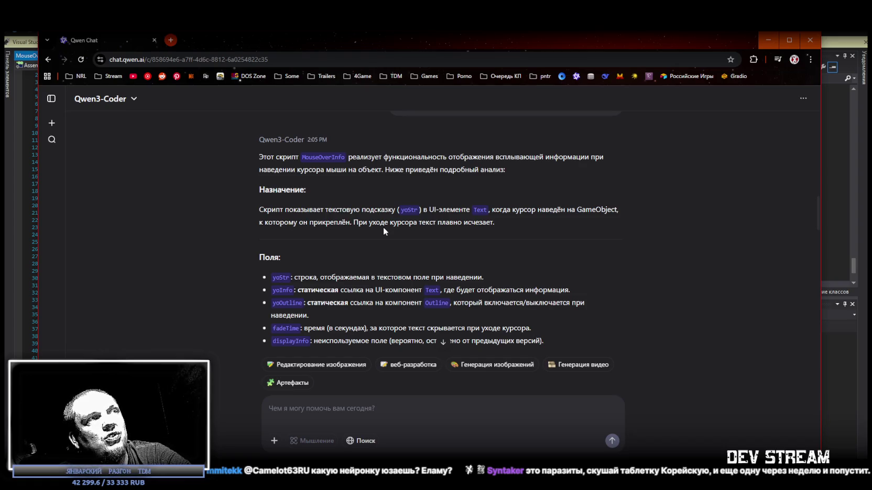
{"action": "scroll", "coordinate": [384, 231], "scroll_direction": "down", "scroll_amount": 2}
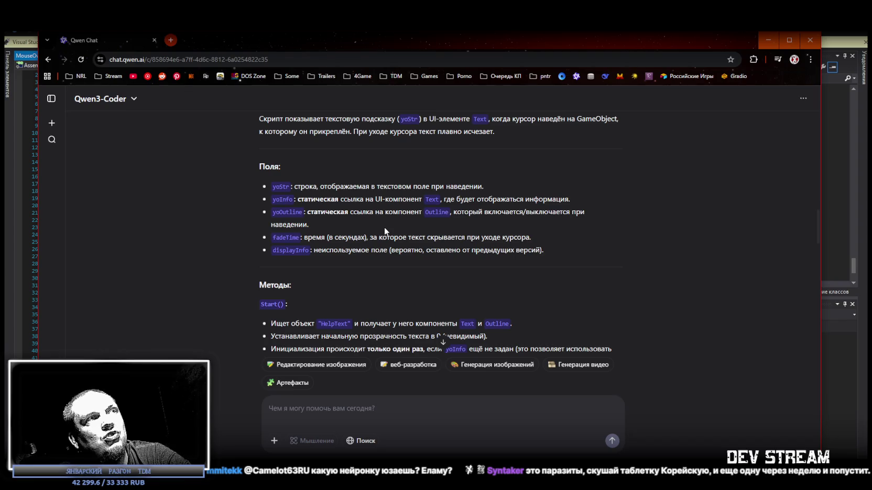
{"action": "key", "text": "alt+Tab"}
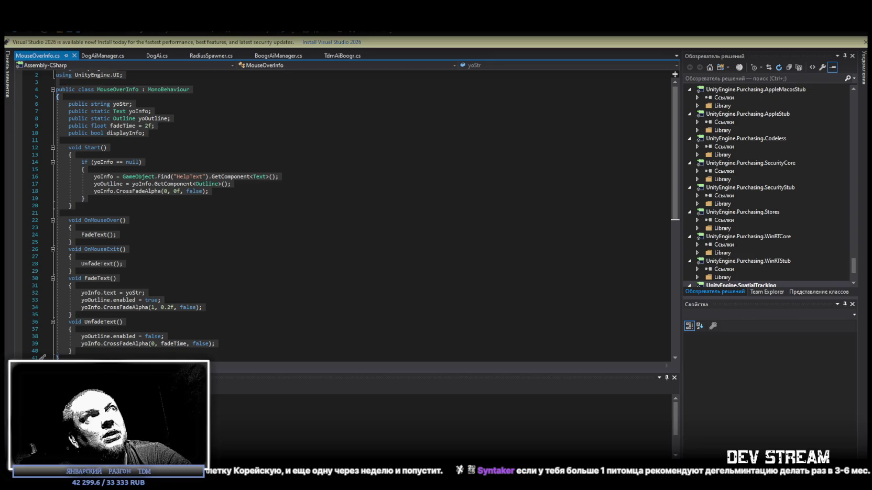
Back in Unity, collapse the ###MAP### group in the Hierarchy.
{"action": "key", "text": "alt+Tab"}
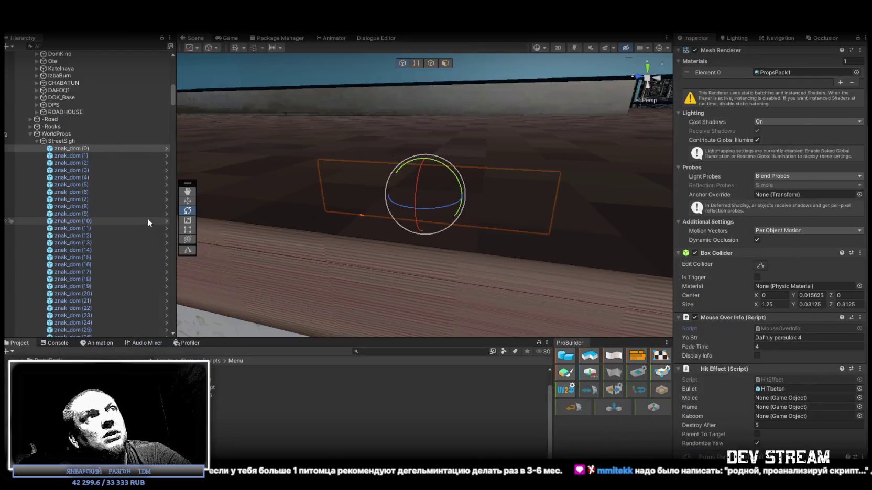
{"action": "scroll", "coordinate": [77, 245], "scroll_direction": "up", "scroll_amount": 10}
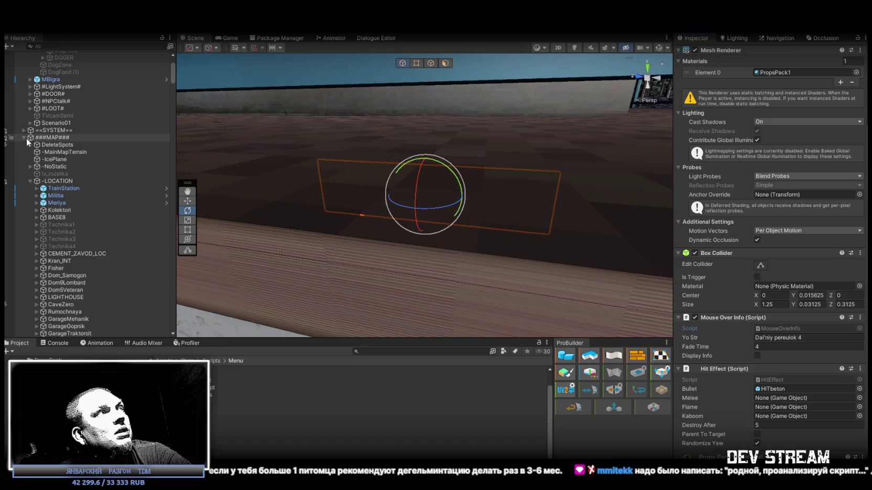
{"action": "left_click", "coordinate": [24, 137], "text": "alt"}
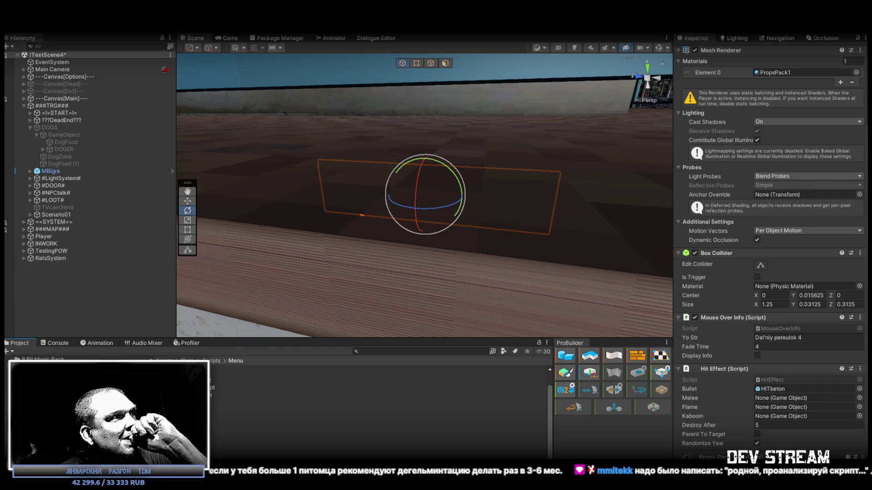
Search the project assets for 'local' and inspect the ILocalizationHandler script.
{"action": "left_click", "coordinate": [420, 352]}
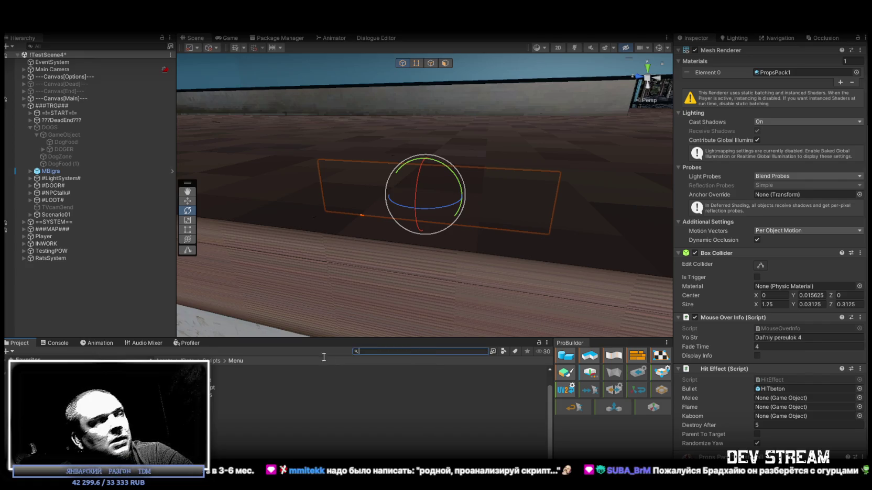
{"action": "type", "text": "дш"}
{"action": "key", "text": "BackSpace"}
{"action": "key", "text": "BackSpace"}
{"action": "key", "text": "alt"}
{"action": "type", "text": "local"}
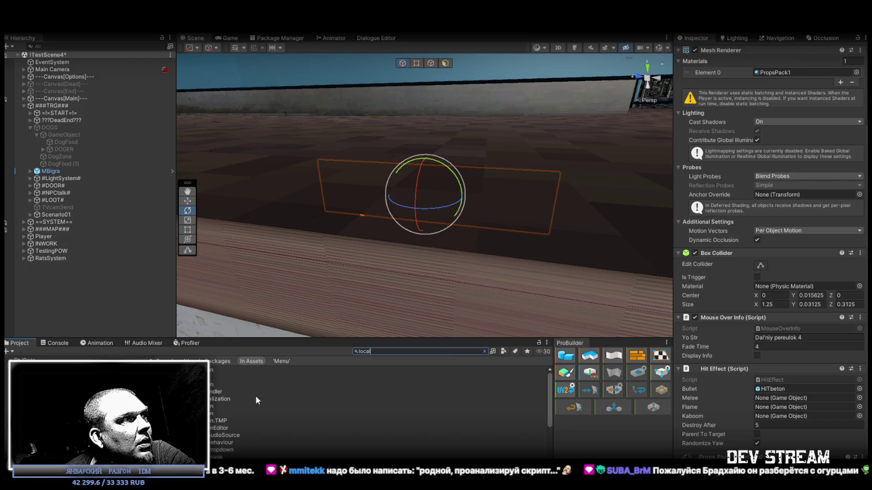
{"action": "left_click", "coordinate": [225, 393]}
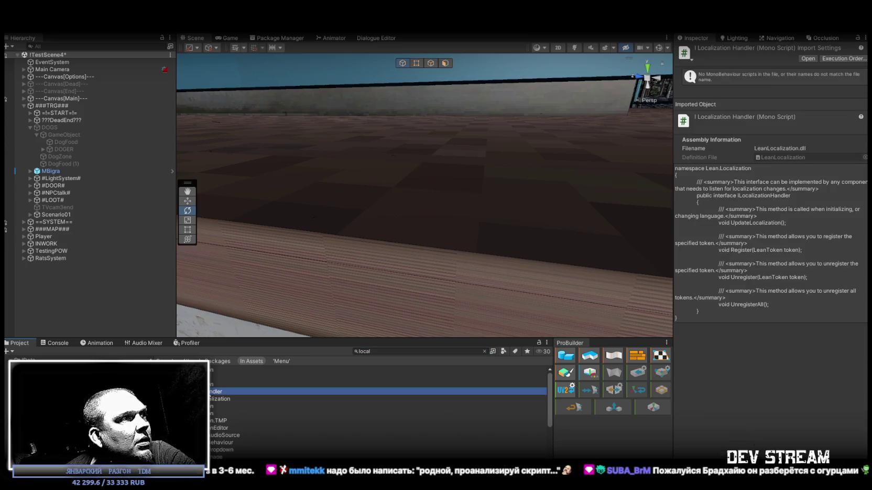
Clear the search to show the LeanLocalization/Required/Scripts folder and reselect ILocalizationHandler.
{"action": "scroll", "coordinate": [337, 409], "scroll_direction": "down", "scroll_amount": 3}
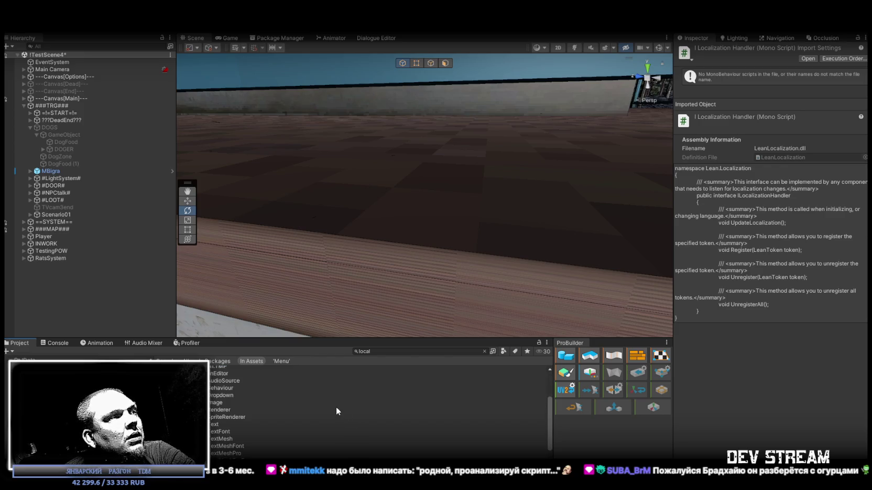
{"action": "scroll", "coordinate": [336, 405], "scroll_direction": "down", "scroll_amount": 2}
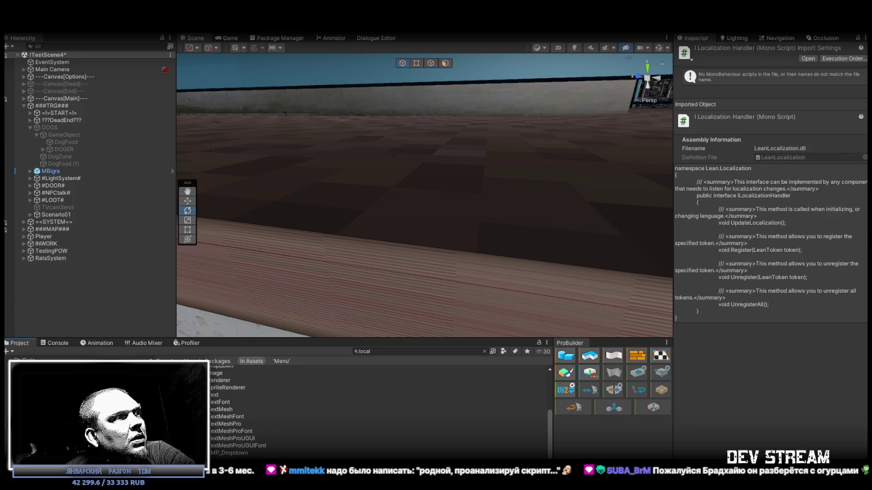
{"action": "scroll", "coordinate": [380, 412], "scroll_direction": "up", "scroll_amount": 5}
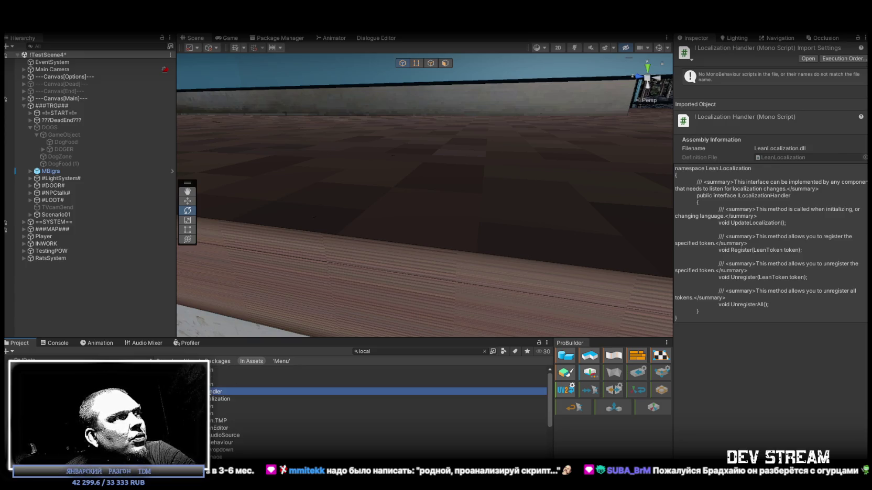
{"action": "left_click", "coordinate": [484, 352]}
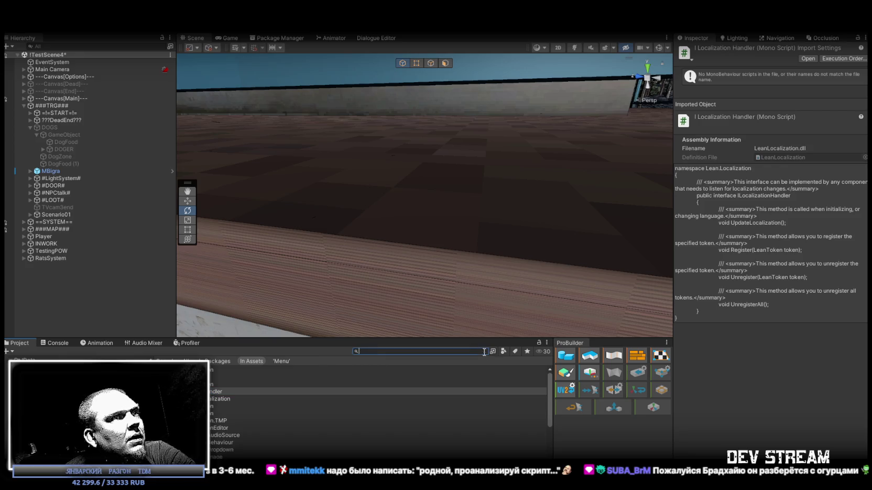
{"action": "left_click", "coordinate": [367, 392]}
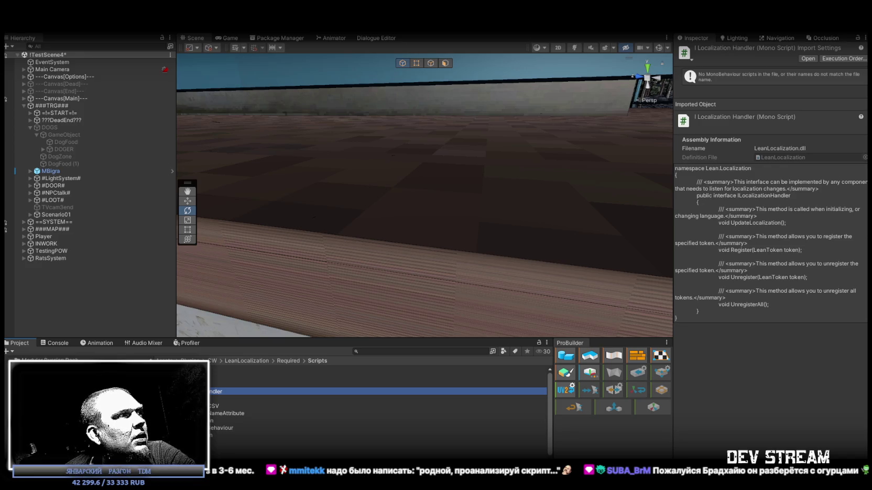
{"action": "scroll", "coordinate": [79, 398], "scroll_direction": "up", "scroll_amount": 5}
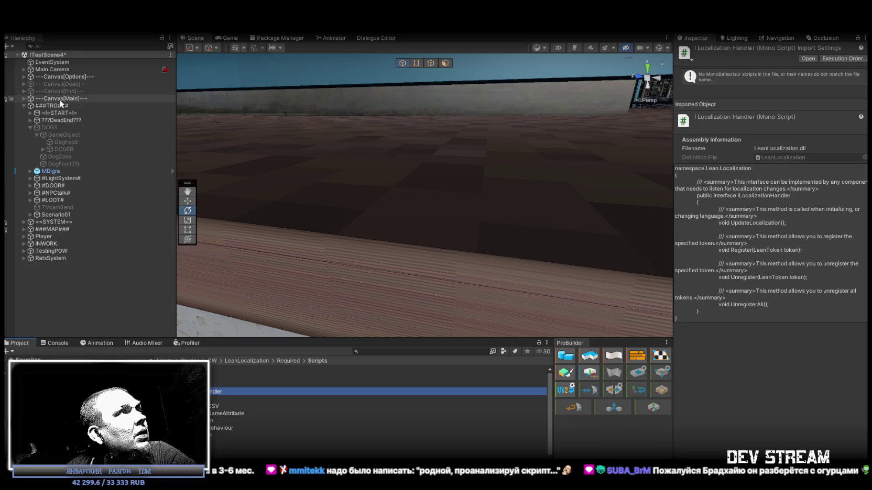
Select -MenuSettings under Canvas[Options] and collapse its Rect Transform, Audio Source, Settings and Global Int Manager components.
{"action": "left_click", "coordinate": [23, 76]}
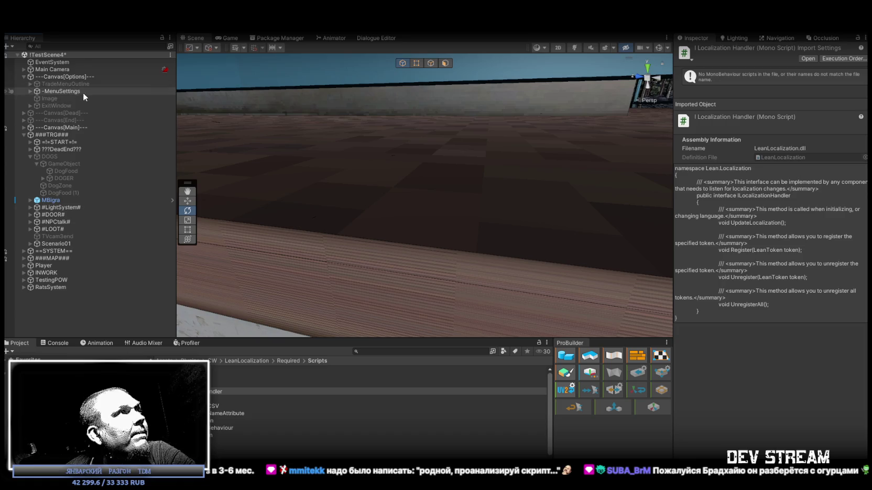
{"action": "left_click", "coordinate": [83, 91]}
{"action": "left_click", "coordinate": [684, 182]}
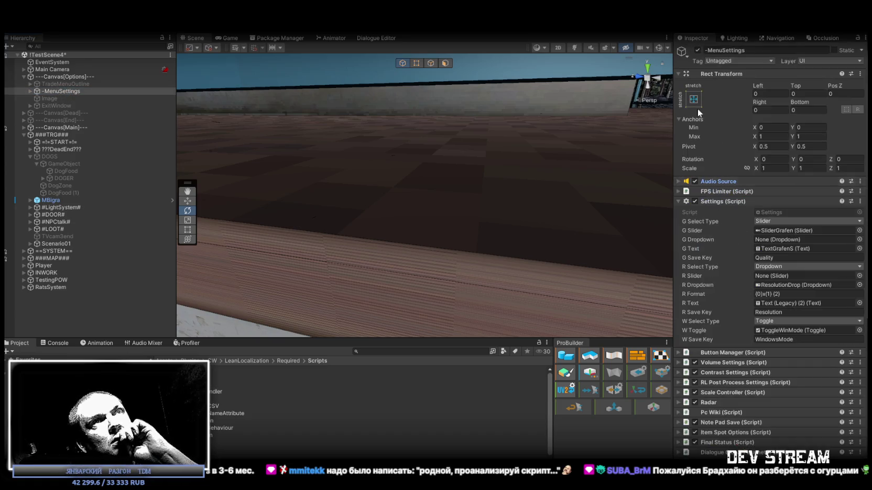
{"action": "left_click", "coordinate": [676, 74]}
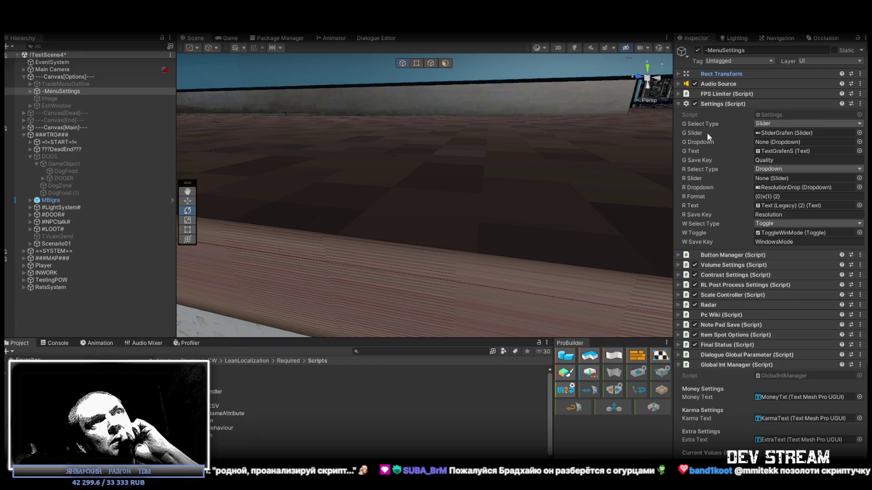
{"action": "left_click", "coordinate": [678, 104]}
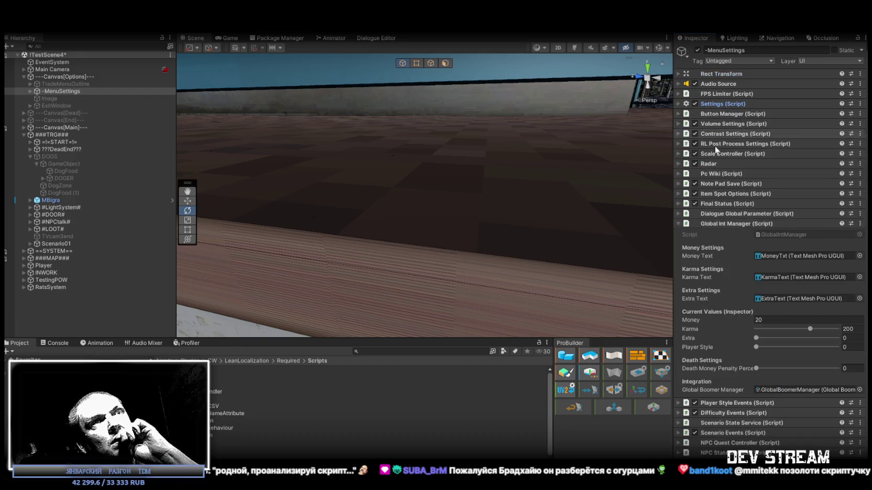
{"action": "left_click", "coordinate": [678, 223]}
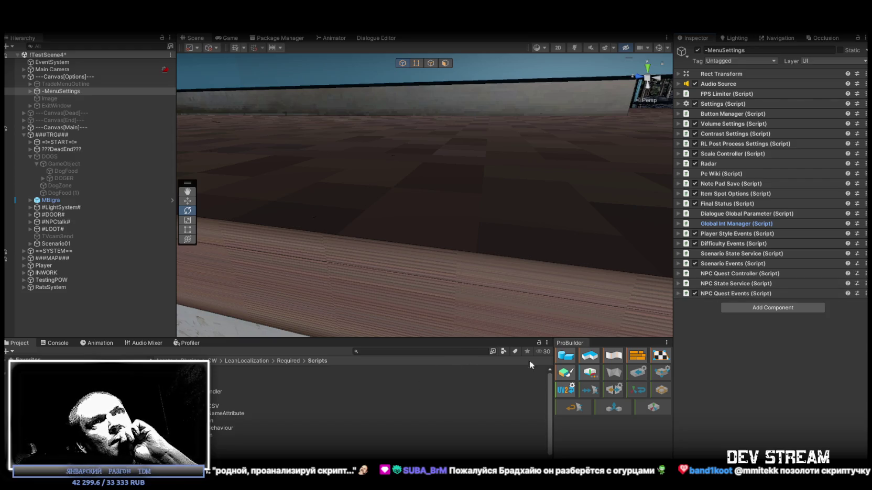
{"action": "left_click", "coordinate": [782, 307]}
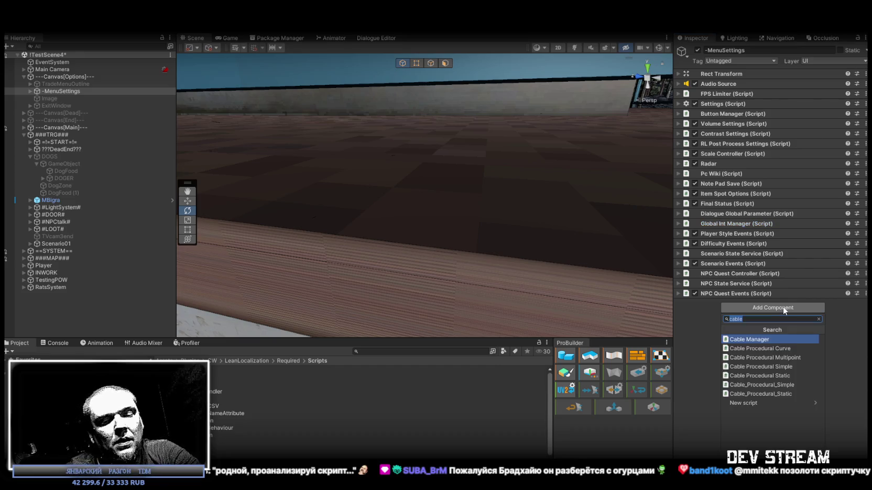
{"action": "type", "text": "local"}
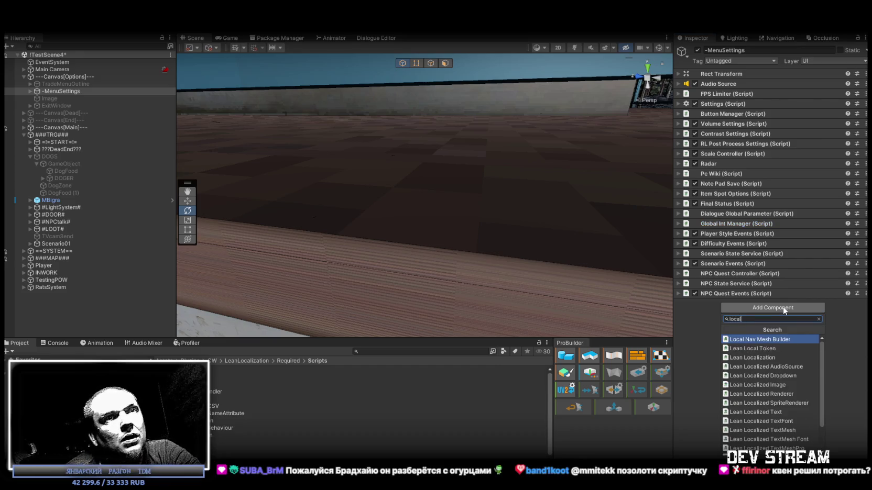
{"action": "scroll", "coordinate": [797, 381], "scroll_direction": "down", "scroll_amount": 2}
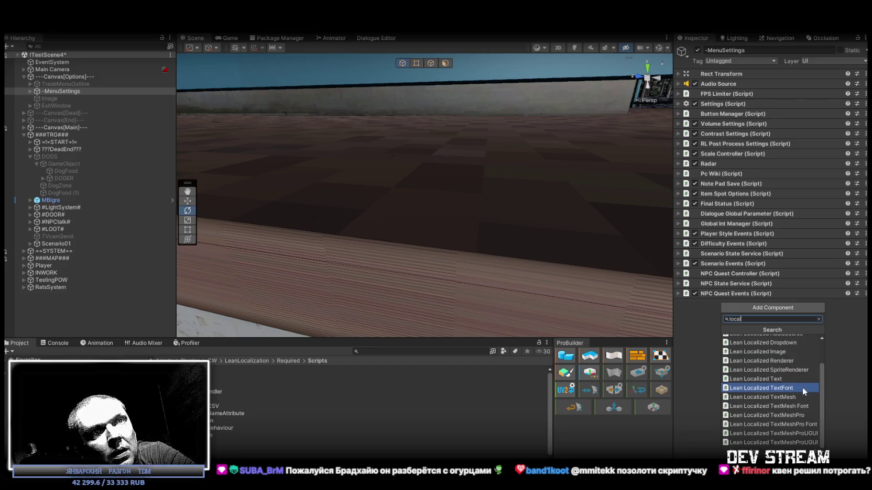
{"action": "scroll", "coordinate": [796, 394], "scroll_direction": "up", "scroll_amount": 2}
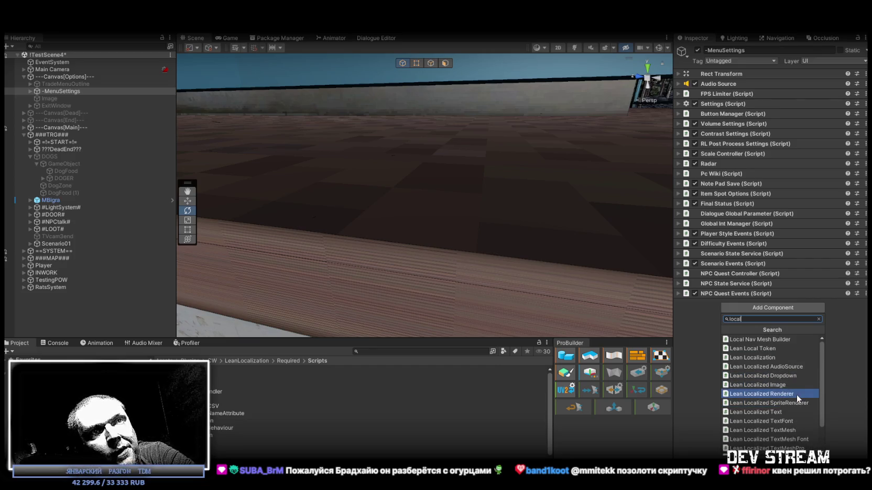
{"action": "left_click", "coordinate": [689, 340]}
{"action": "left_click", "coordinate": [755, 308]}
{"action": "type", "text": "pri"}
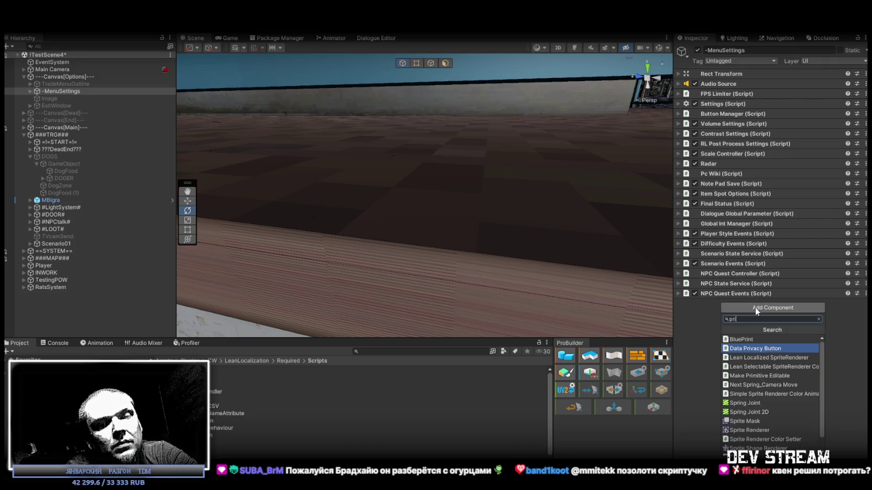
{"action": "type", "text": "ko"}
{"action": "key", "text": "BackSpace"}
{"action": "key", "text": "BackSpace"}
{"action": "key", "text": "BackSpace"}
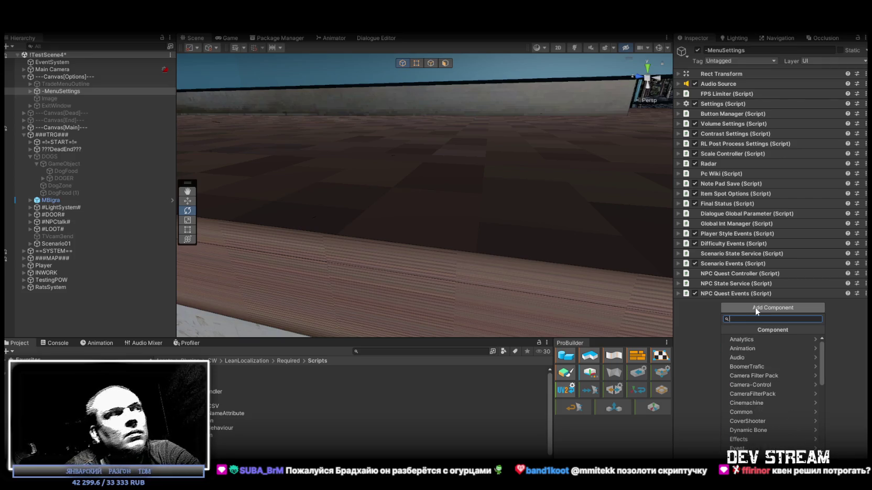
{"action": "key", "text": "Escape"}
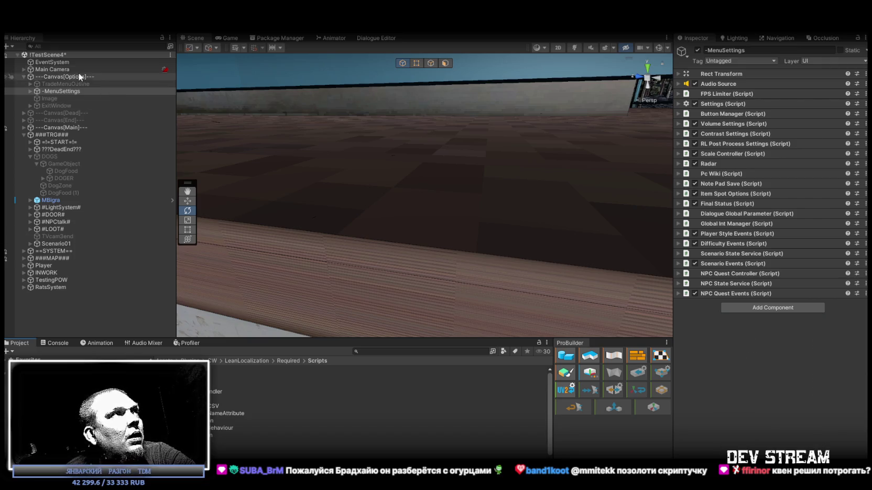
Browse the TradeMenuOutline and TradeDiscription branches, then expand -MenuSettings in the Hierarchy.
{"action": "left_click", "coordinate": [29, 84]}
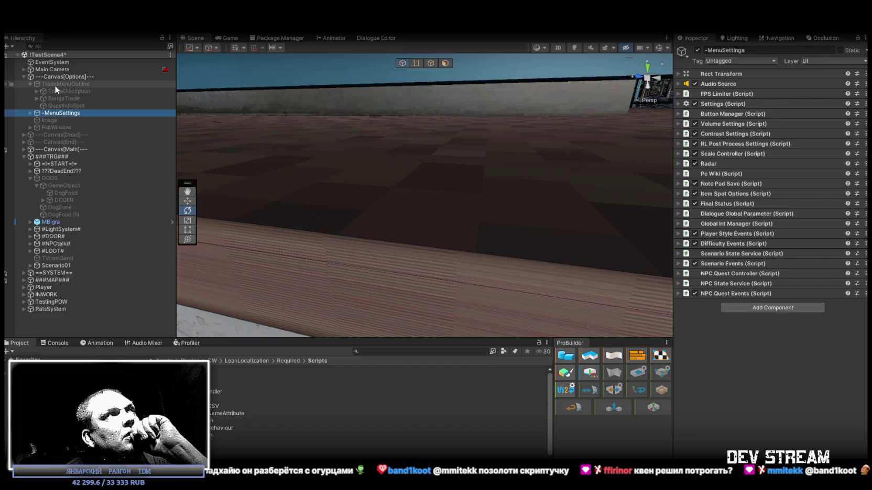
{"action": "left_click", "coordinate": [55, 84]}
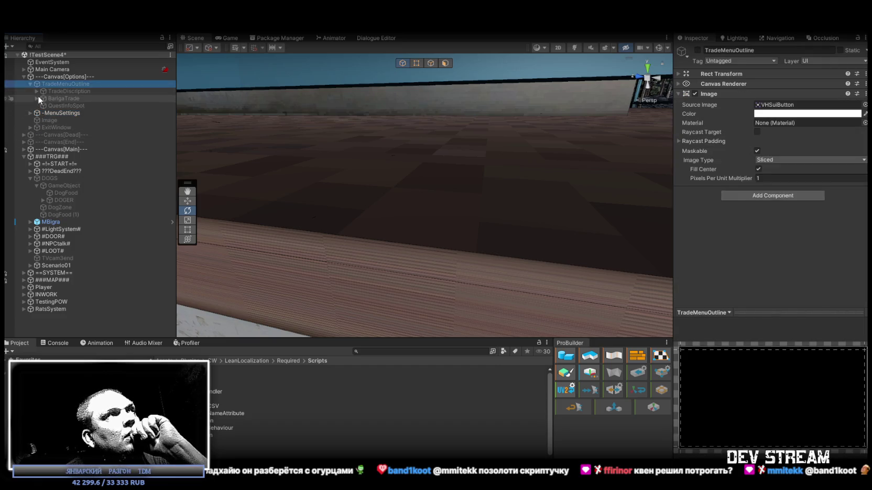
{"action": "left_click", "coordinate": [38, 91]}
{"action": "left_click", "coordinate": [38, 91]}
{"action": "left_click", "coordinate": [31, 84]}
{"action": "left_click", "coordinate": [30, 91]}
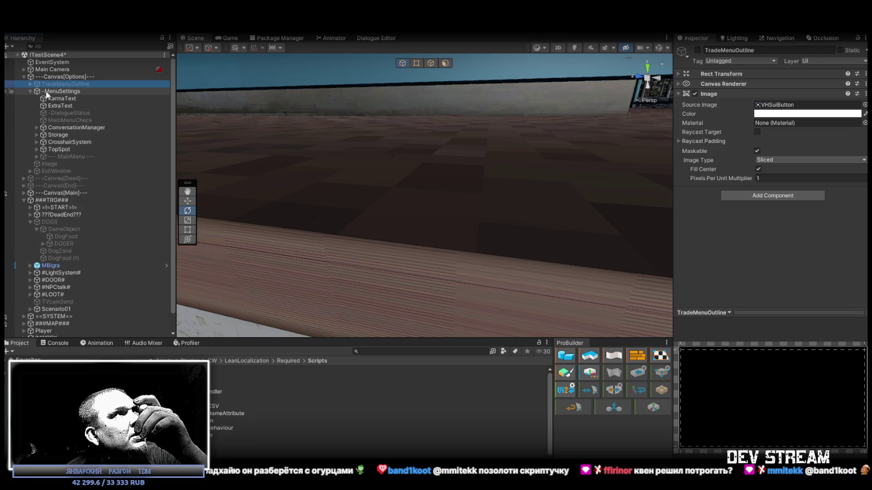
Inspect -DialogueStatus, ConversationManager, Panel_Dialogue and Panel_Options, then fold -MenuSettings and reselect it.
{"action": "left_click", "coordinate": [68, 113]}
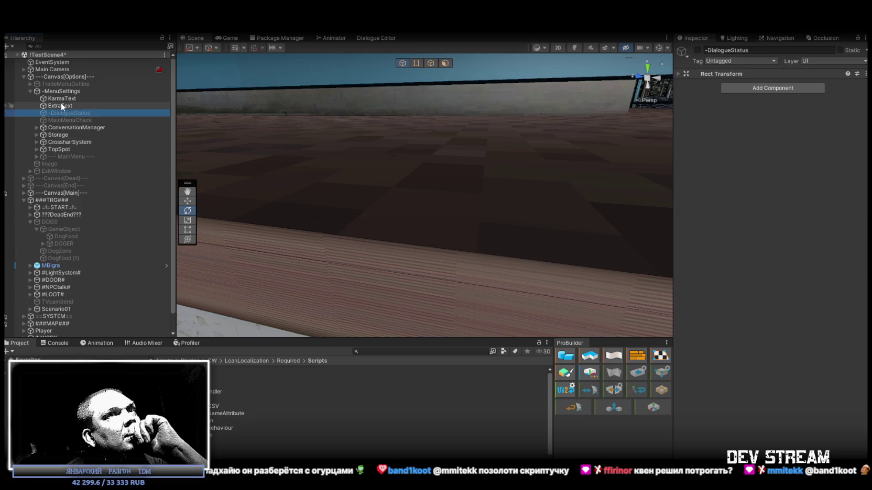
{"action": "left_click", "coordinate": [66, 126]}
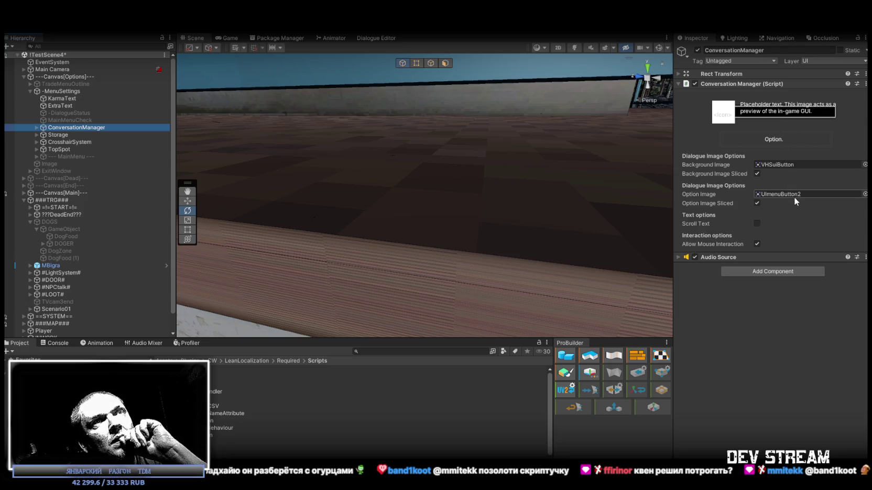
{"action": "left_click", "coordinate": [35, 127]}
{"action": "left_click", "coordinate": [63, 135]}
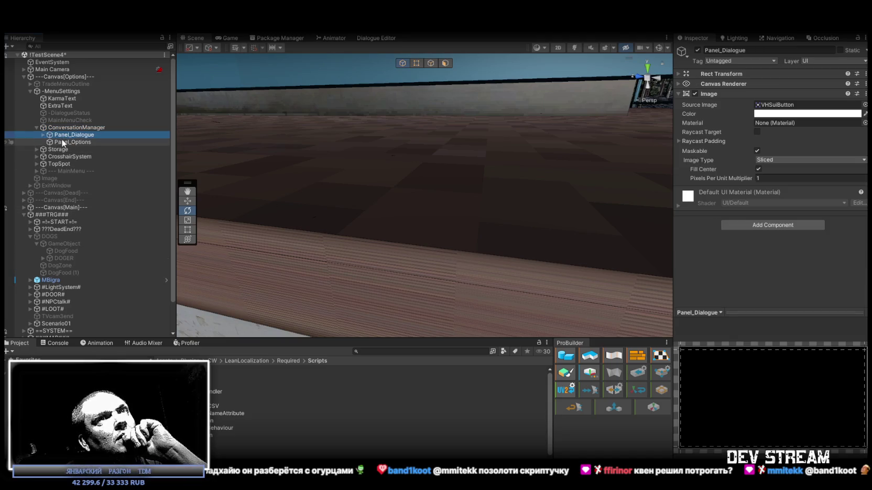
{"action": "left_click", "coordinate": [43, 135]}
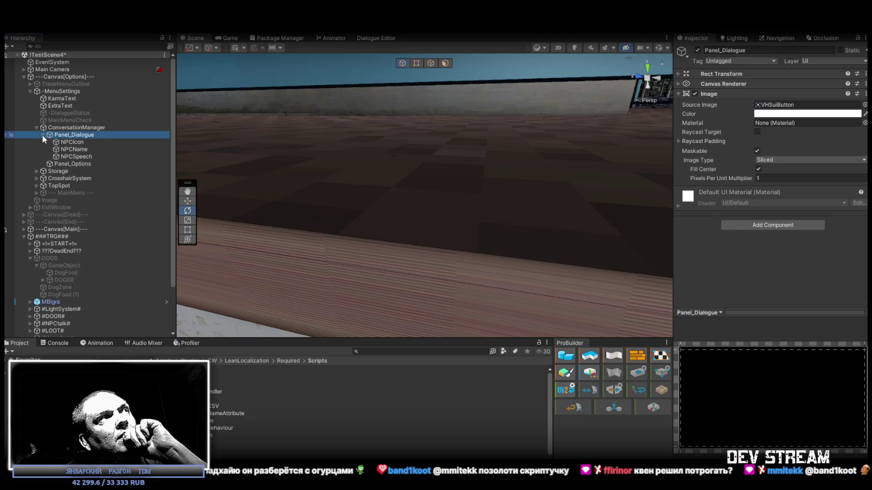
{"action": "left_click", "coordinate": [42, 135]}
{"action": "left_click", "coordinate": [71, 142]}
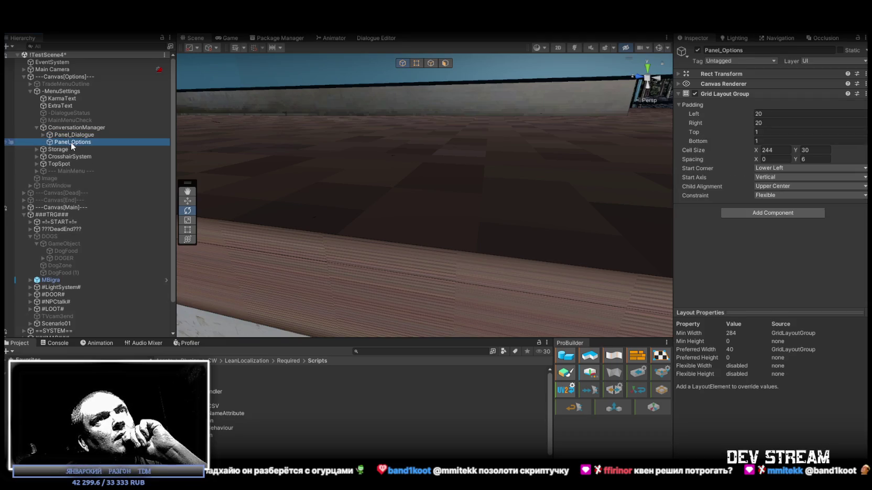
{"action": "left_click", "coordinate": [30, 91]}
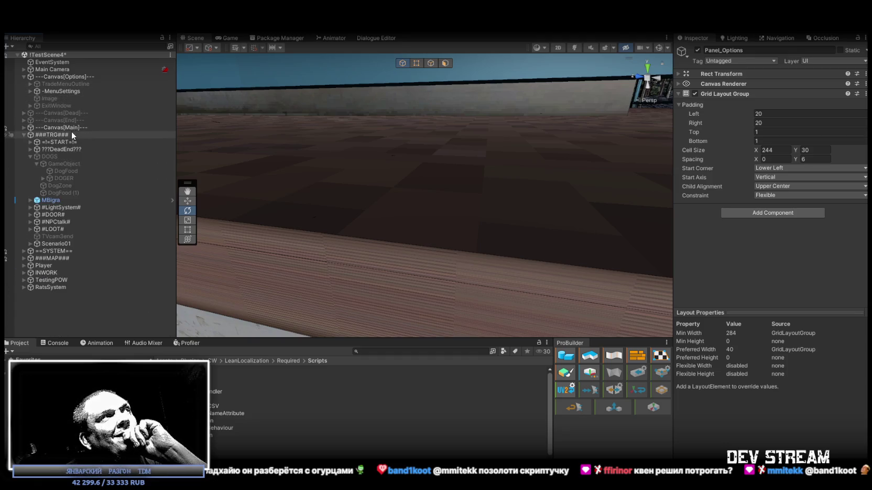
{"action": "left_click", "coordinate": [59, 92]}
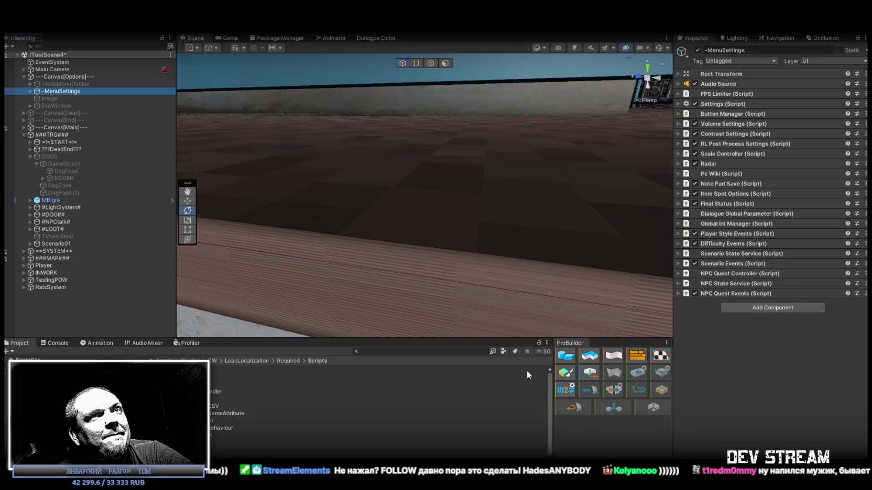
Scroll down the -MenuSettings Inspector and open its LangManager script in Visual Studio.
{"action": "scroll", "coordinate": [224, 408], "scroll_direction": "down", "scroll_amount": 1}
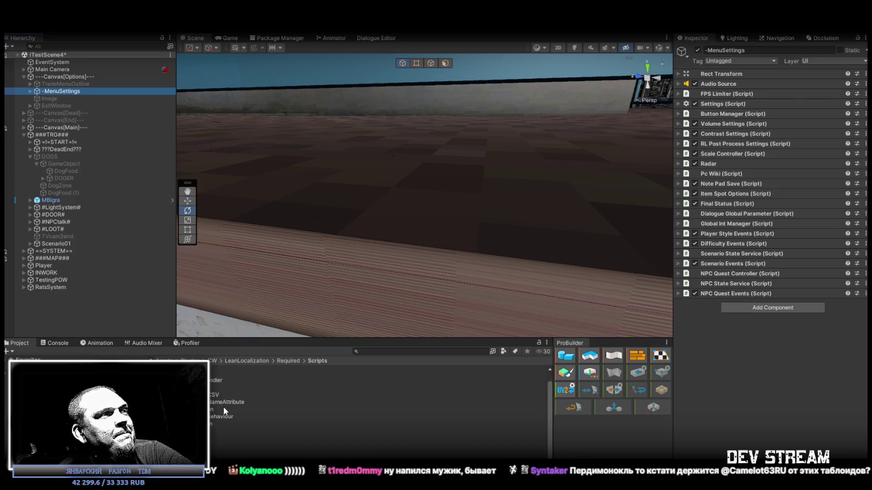
{"action": "scroll", "coordinate": [78, 409], "scroll_direction": "down", "scroll_amount": 2}
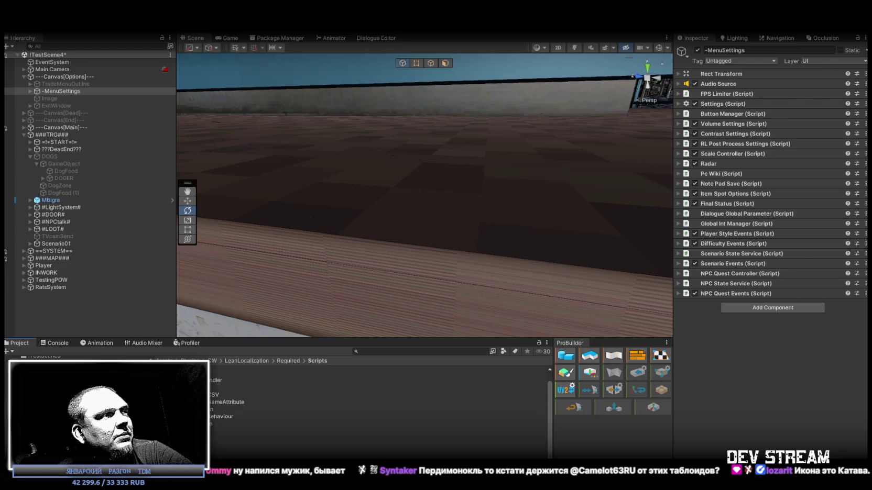
{"action": "scroll", "coordinate": [79, 409], "scroll_direction": "down", "scroll_amount": 2}
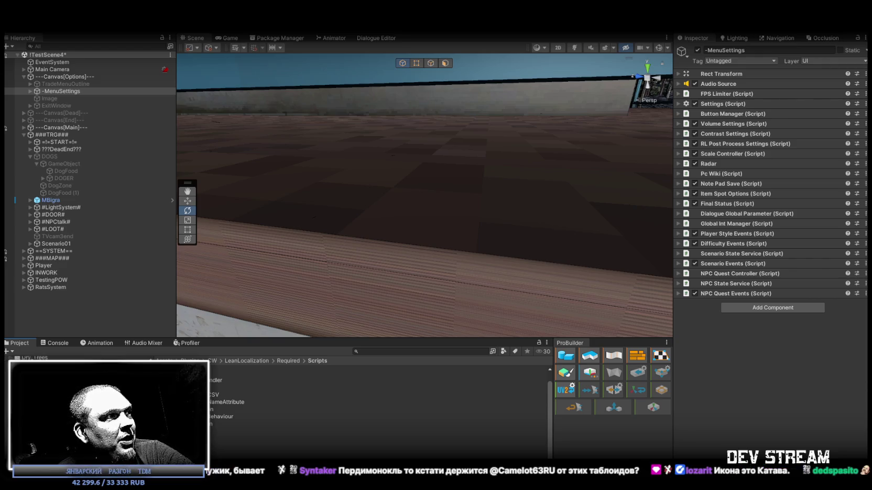
{"action": "scroll", "coordinate": [79, 409], "scroll_direction": "down", "scroll_amount": 2}
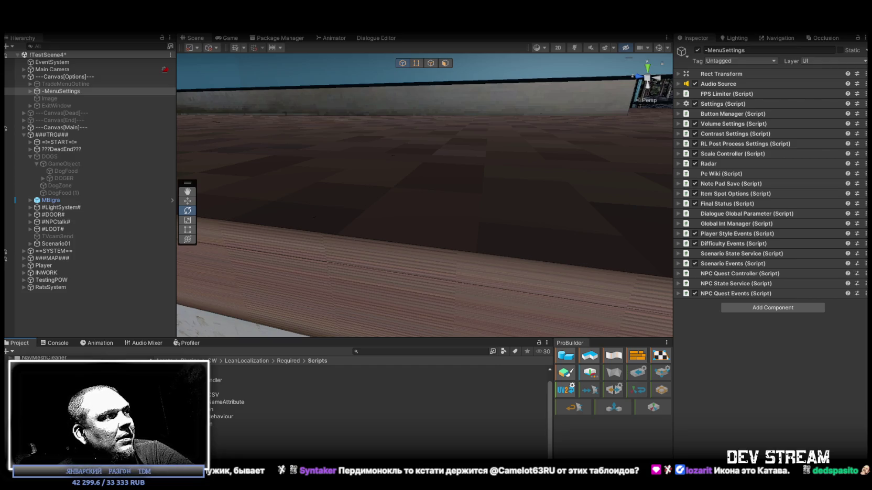
{"action": "double_click", "coordinate": [777, 314]}
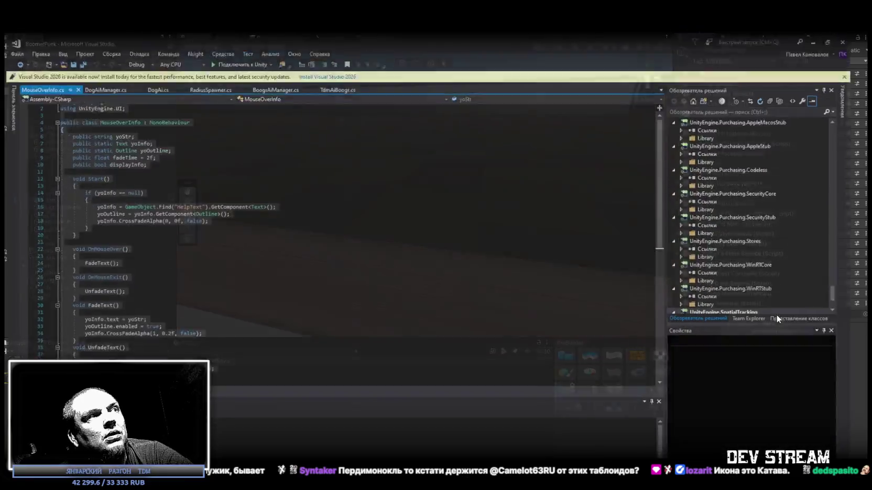
Read through LangManager.cs, select all of its code, and return to Unity Editor.
{"action": "scroll", "coordinate": [257, 257], "scroll_direction": "down", "scroll_amount": 20}
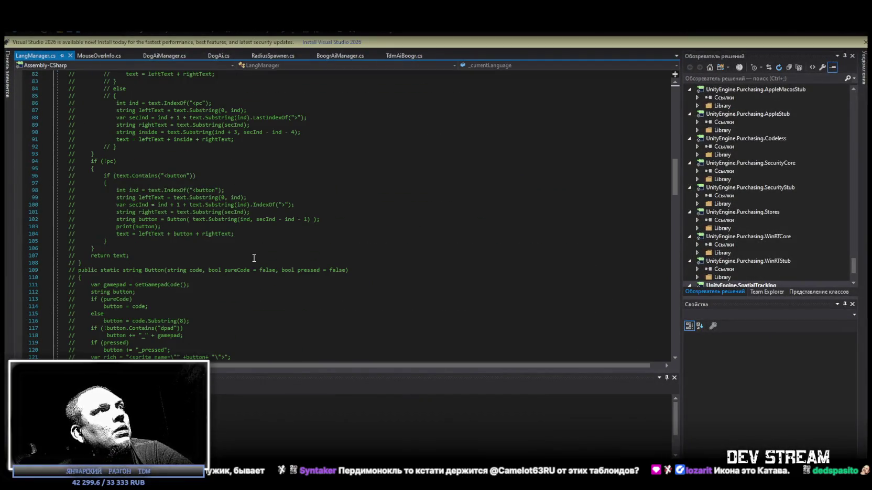
{"action": "scroll", "coordinate": [254, 257], "scroll_direction": "down", "scroll_amount": 14}
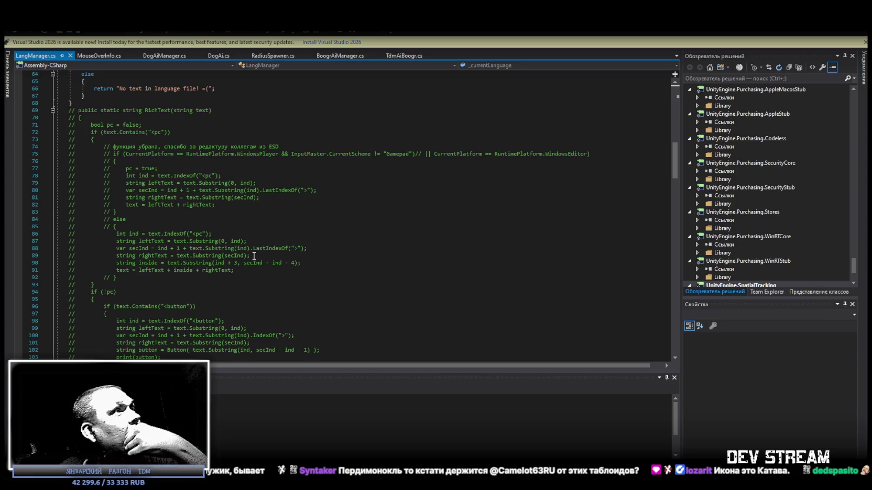
{"action": "scroll", "coordinate": [253, 255], "scroll_direction": "down", "scroll_amount": 20}
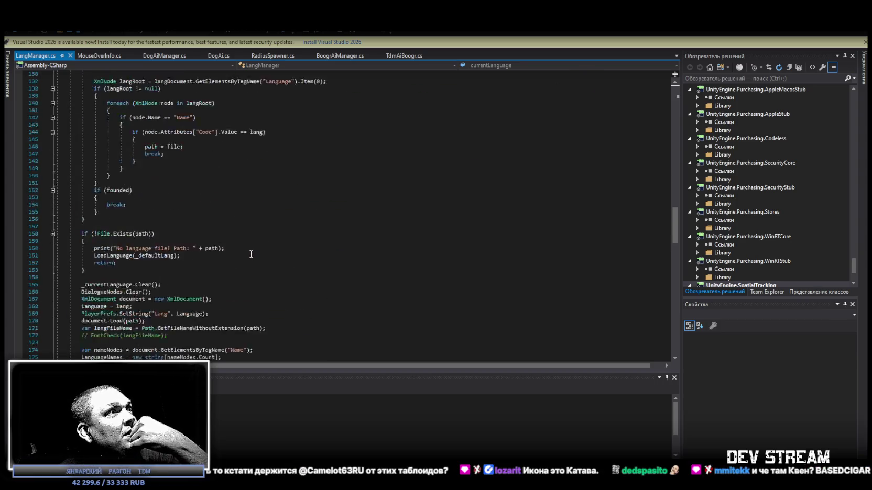
{"action": "left_click", "coordinate": [131, 340]}
{"action": "key", "text": "ctrl+a"}
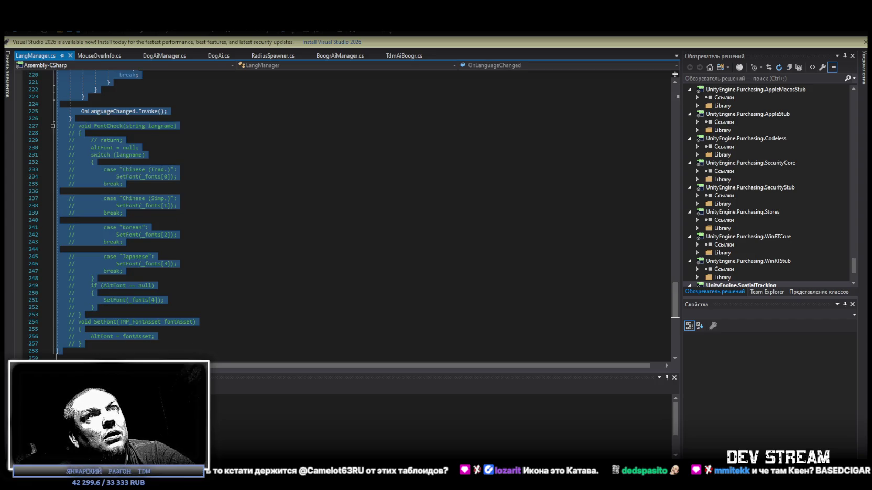
{"action": "key", "text": "alt+Tab"}
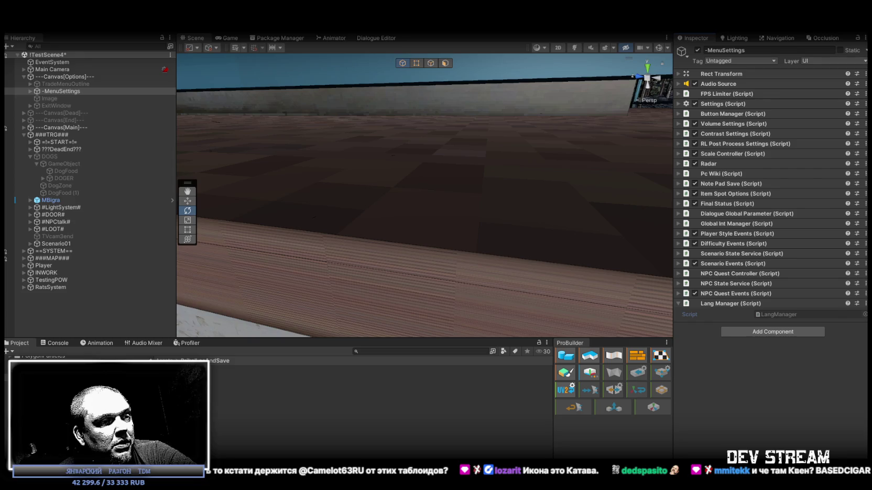
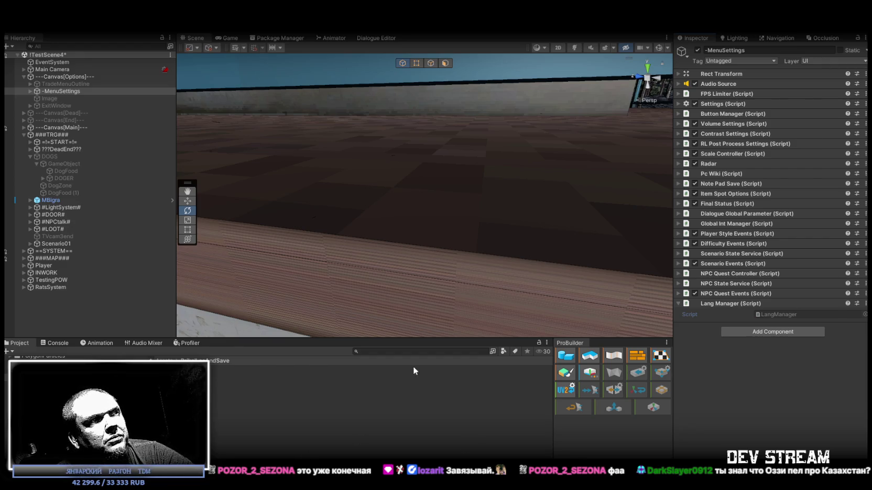
Orbit the Scene view over the building and railing, then open the MouseOverInfo script.
{"action": "left_click", "coordinate": [391, 350]}
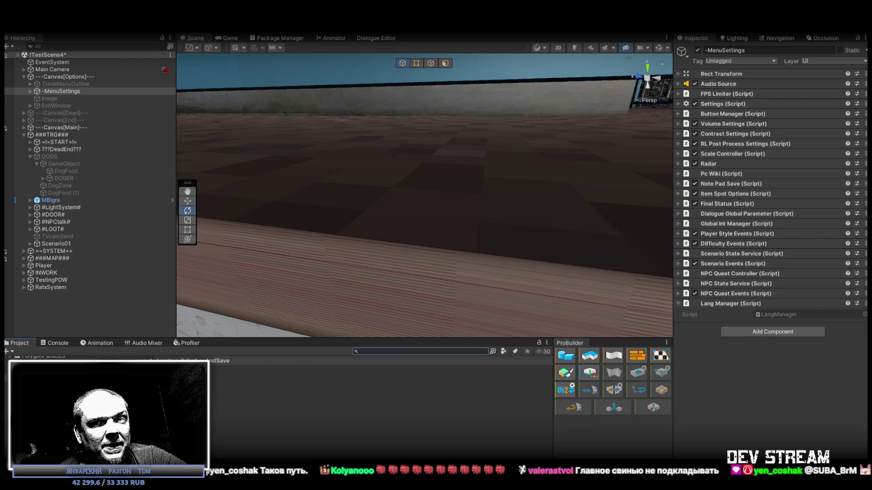
{"action": "mouse_move", "coordinate": [516, 288]}
{"action": "left_mouse_down"}
{"action": "mouse_move", "coordinate": [448, 231]}
{"action": "mouse_move", "coordinate": [549, 200]}
{"action": "mouse_move", "coordinate": [407, 156]}
{"action": "mouse_move", "coordinate": [349, 154]}
{"action": "mouse_move", "coordinate": [504, 171]}
{"action": "mouse_move", "coordinate": [452, 134]}
{"action": "mouse_move", "coordinate": [445, 173]}
{"action": "mouse_move", "coordinate": [398, 147]}
{"action": "left_mouse_up"}
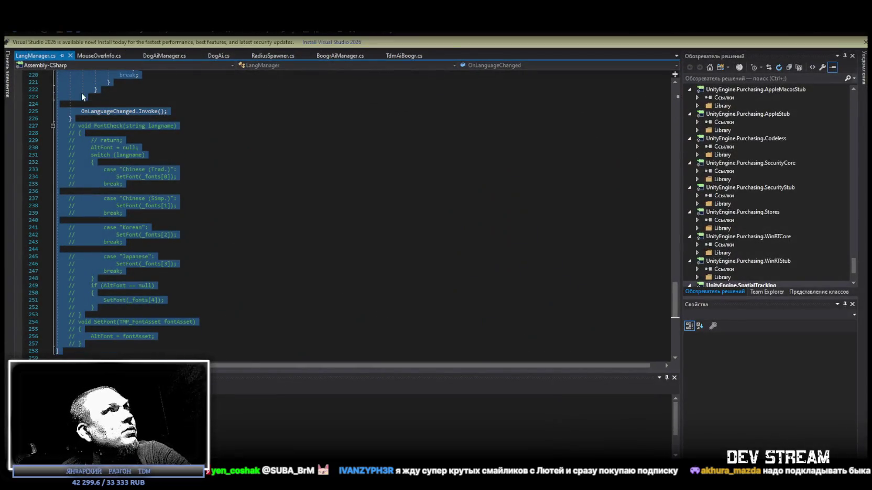
{"action": "left_click", "coordinate": [96, 57]}
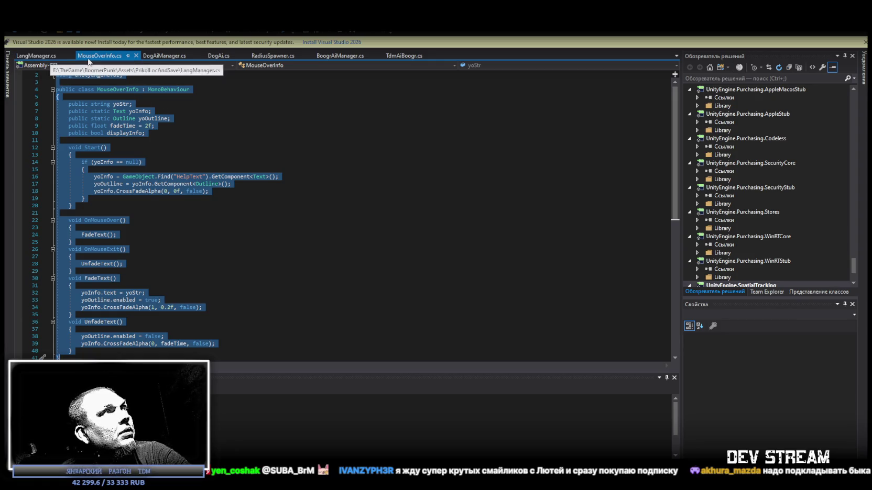
Review MouseOverInfo.cs, picking out the HelpText object name found in Start().
{"action": "scroll", "coordinate": [127, 312], "scroll_direction": "down", "scroll_amount": 6}
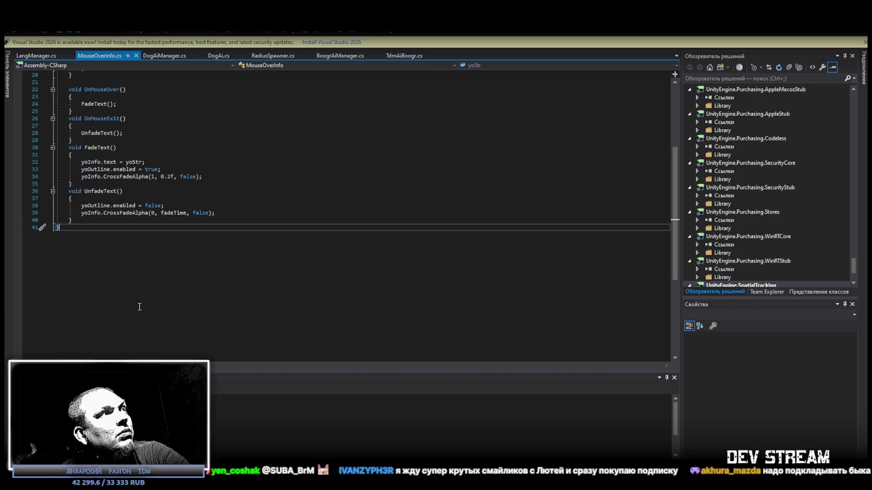
{"action": "scroll", "coordinate": [138, 308], "scroll_direction": "up", "scroll_amount": 6}
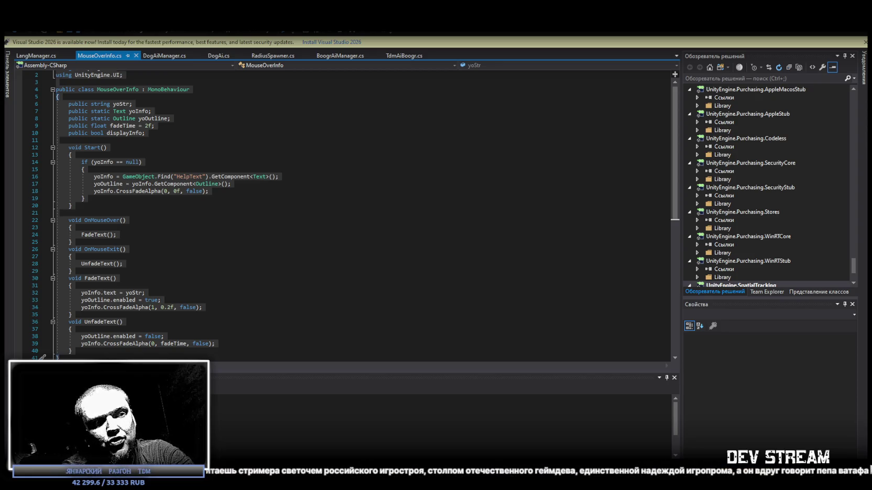
{"action": "double_click", "coordinate": [191, 177]}
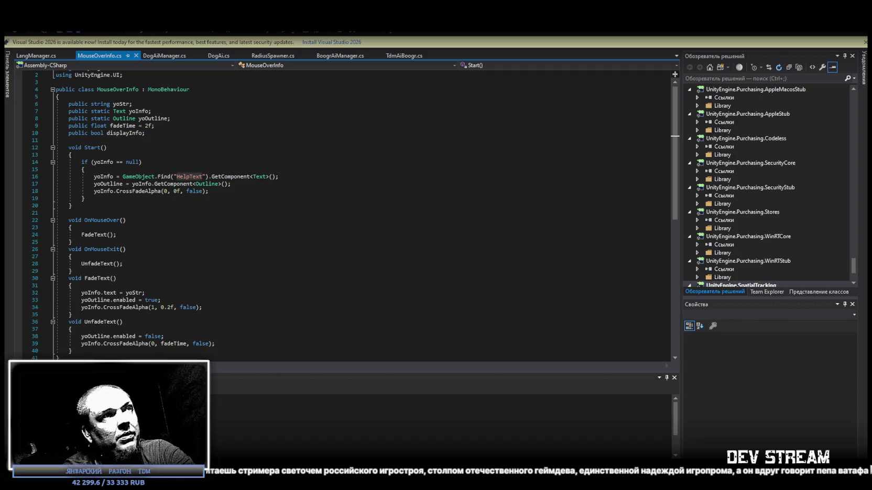
Back in Unity, move the Scene view to the house and select its street sign znak_dom.
{"action": "double_click", "coordinate": [189, 176]}
{"action": "key", "text": "alt+Tab"}
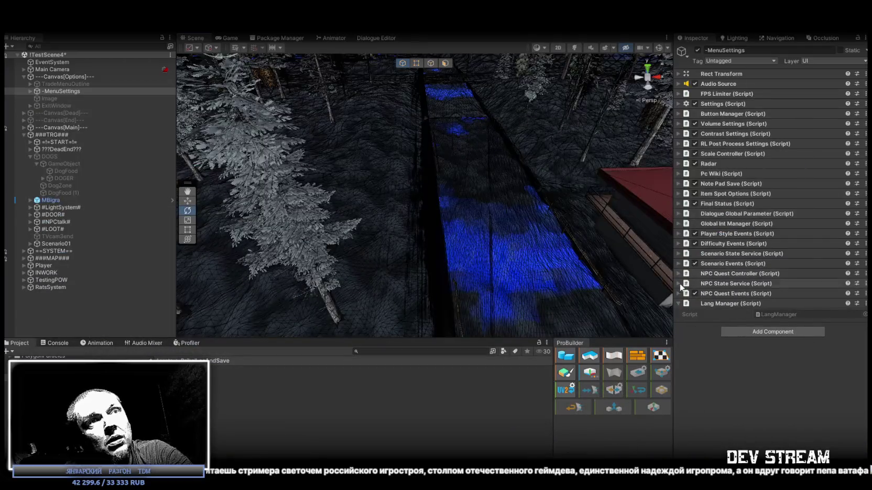
{"action": "mouse_move", "coordinate": [429, 173]}
{"action": "left_mouse_down"}
{"action": "mouse_move", "coordinate": [463, 143]}
{"action": "mouse_move", "coordinate": [415, 130]}
{"action": "left_mouse_up"}
{"action": "left_click", "coordinate": [410, 150]}
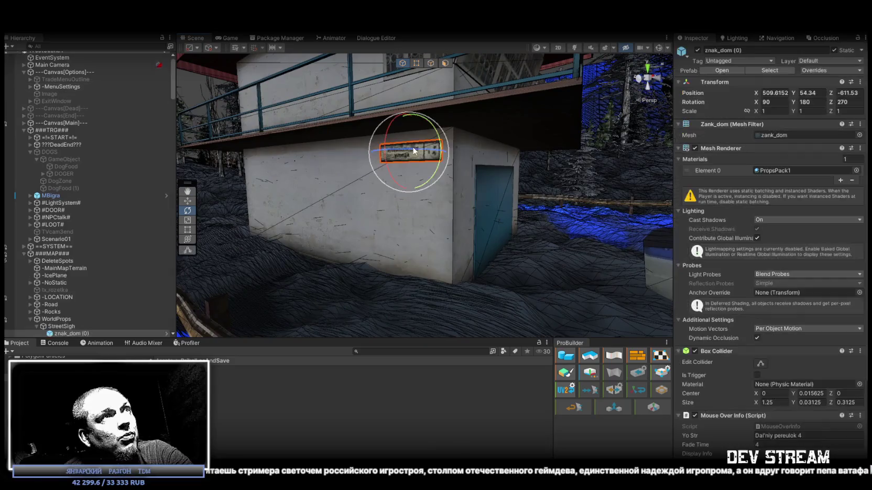
Inspect the sign's Mouse Over Info Yo Str text and Fade Time 4 fields.
{"action": "scroll", "coordinate": [786, 325], "scroll_direction": "down", "scroll_amount": 2}
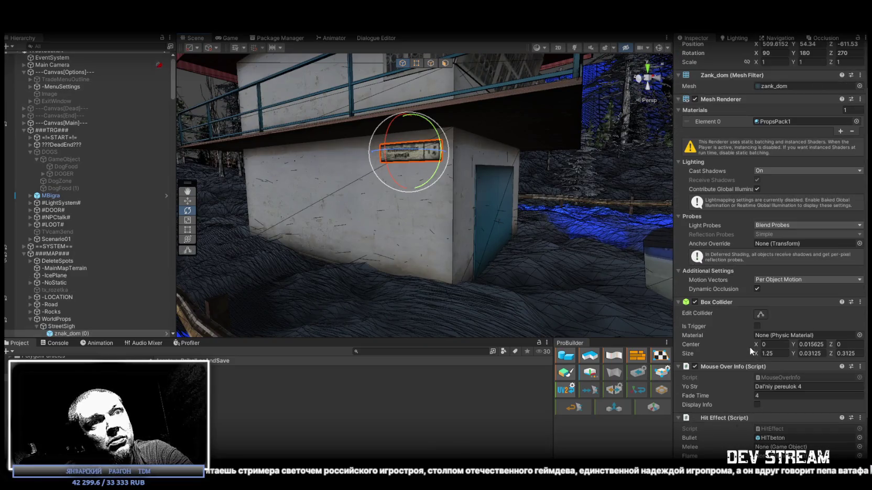
{"action": "right_click", "coordinate": [687, 397]}
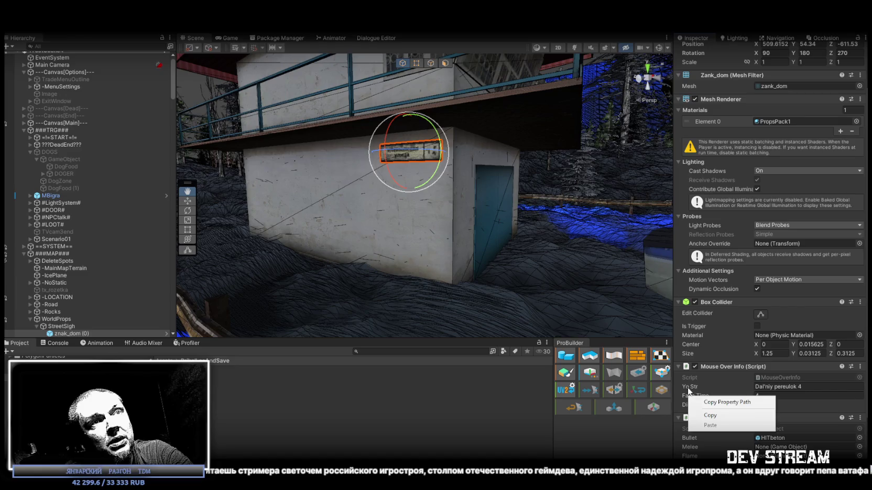
{"action": "right_click", "coordinate": [688, 388]}
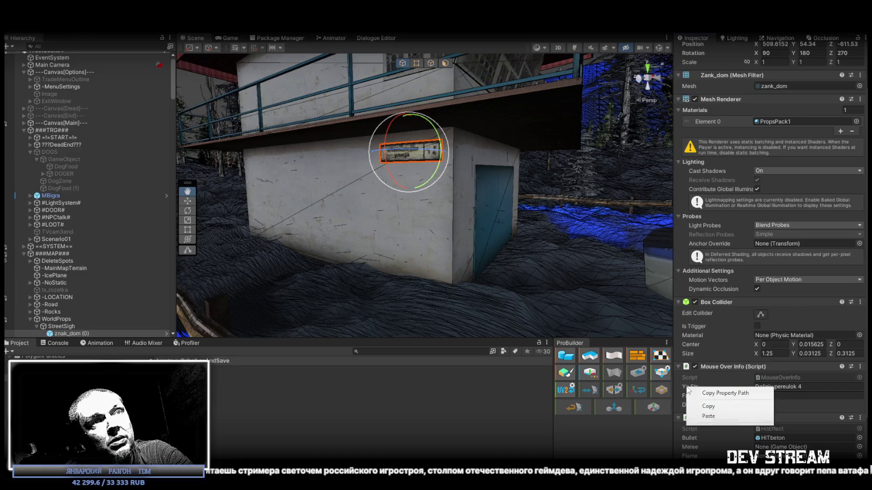
{"action": "right_click", "coordinate": [693, 387]}
{"action": "left_click", "coordinate": [740, 392]}
{"action": "key", "text": "e"}
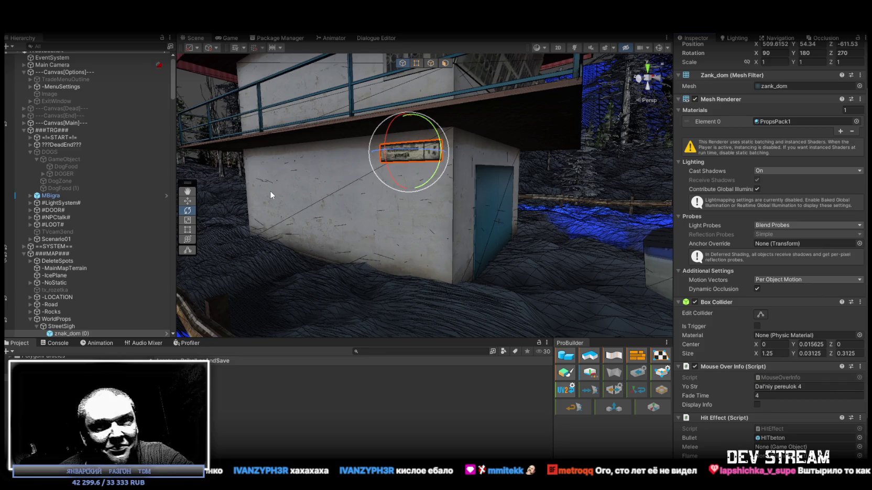
Orbit the Scene view from the house out toward the forest and path.
{"action": "mouse_move", "coordinate": [488, 202]}
{"action": "left_mouse_down"}
{"action": "mouse_move", "coordinate": [344, 198]}
{"action": "mouse_move", "coordinate": [325, 273]}
{"action": "left_mouse_up"}
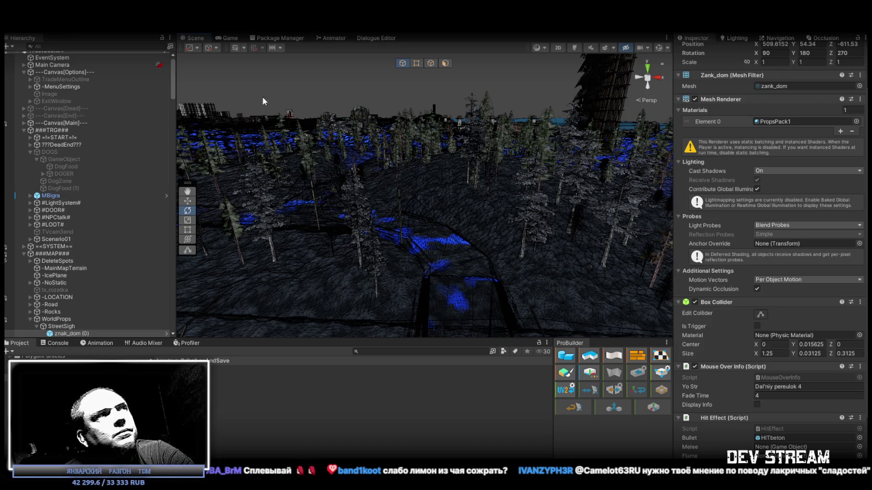
{"action": "left_click", "coordinate": [101, 45]}
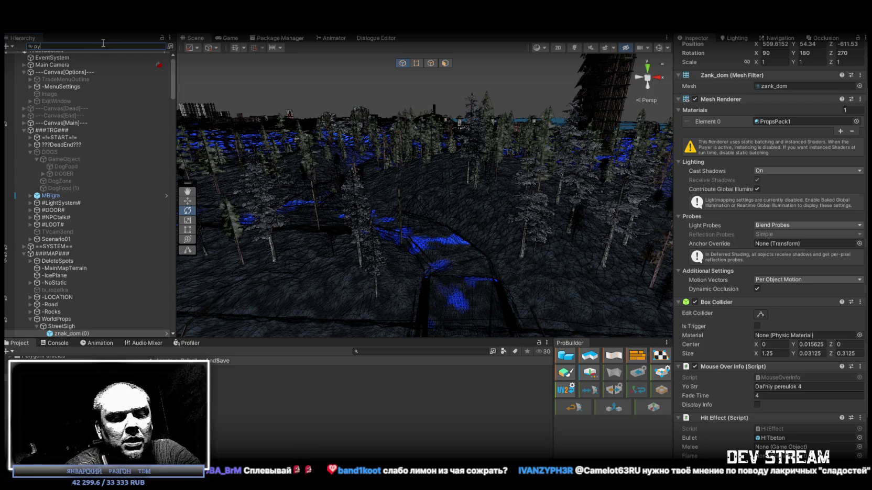
Search the Hierarchy for 'help text' and select HelpText to view its Text component.
{"action": "type", "text": "да"}
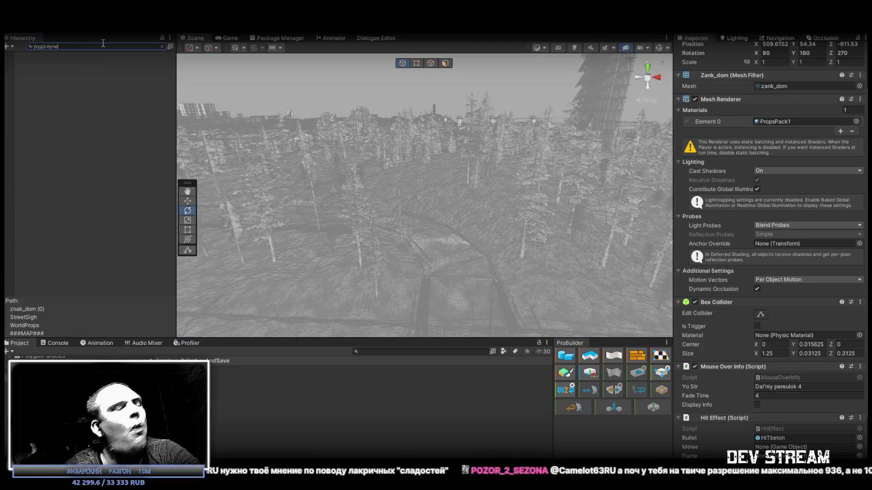
{"action": "key", "text": "ctrl+a"}
{"action": "type", "text": "help text"}
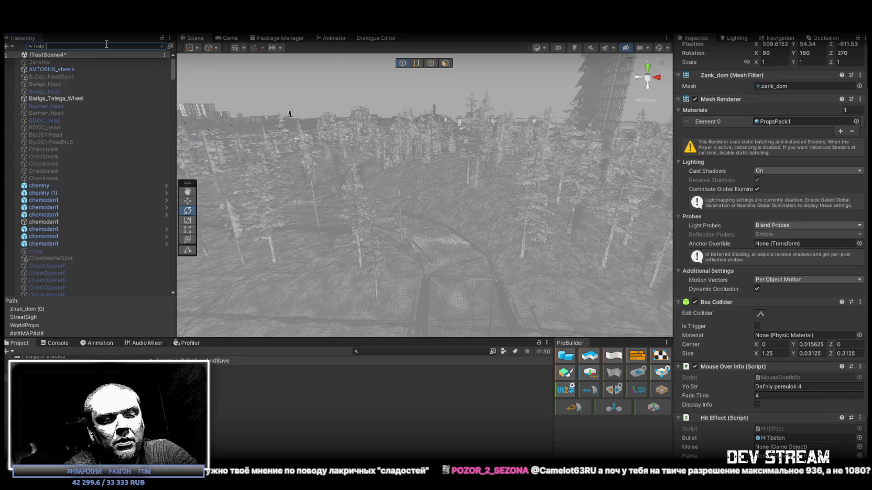
{"action": "left_click", "coordinate": [42, 62]}
{"action": "scroll", "coordinate": [790, 161], "scroll_direction": "down", "scroll_amount": 1}
{"action": "scroll", "coordinate": [786, 158], "scroll_direction": "up", "scroll_amount": 3}
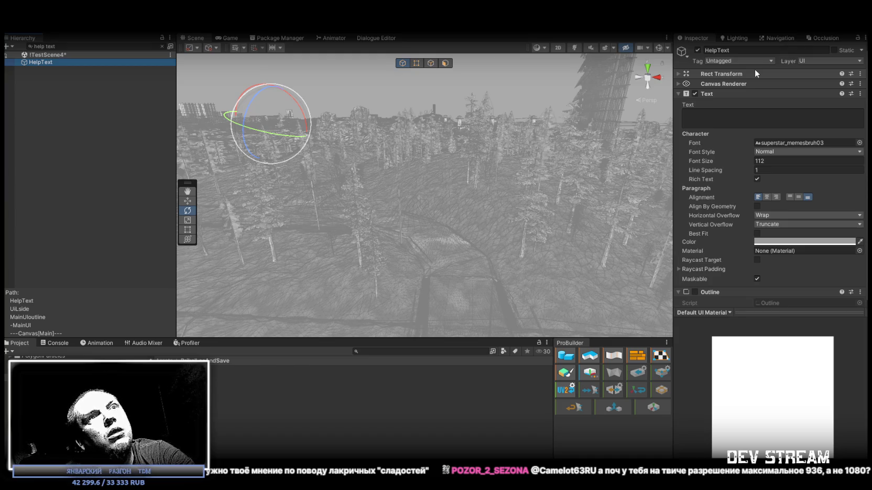
Enter placeholder text 'asdasdasdasdadasdasdads' in HelpText's Text field and view it in the Game view.
{"action": "scroll", "coordinate": [755, 69], "scroll_direction": "down", "scroll_amount": 3}
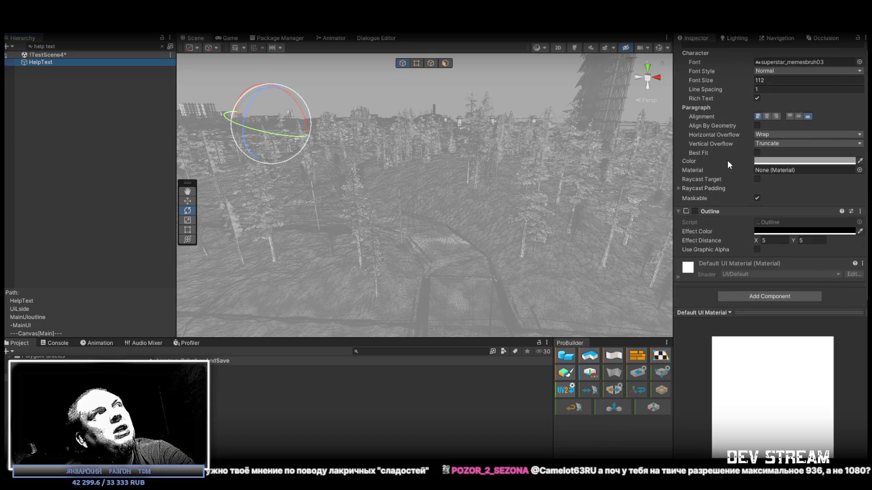
{"action": "left_click", "coordinate": [695, 212]}
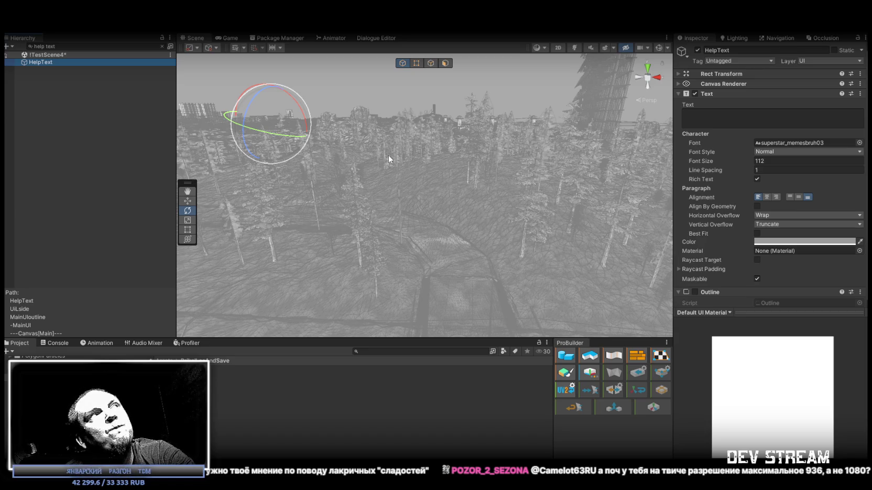
{"action": "left_click", "coordinate": [228, 39]}
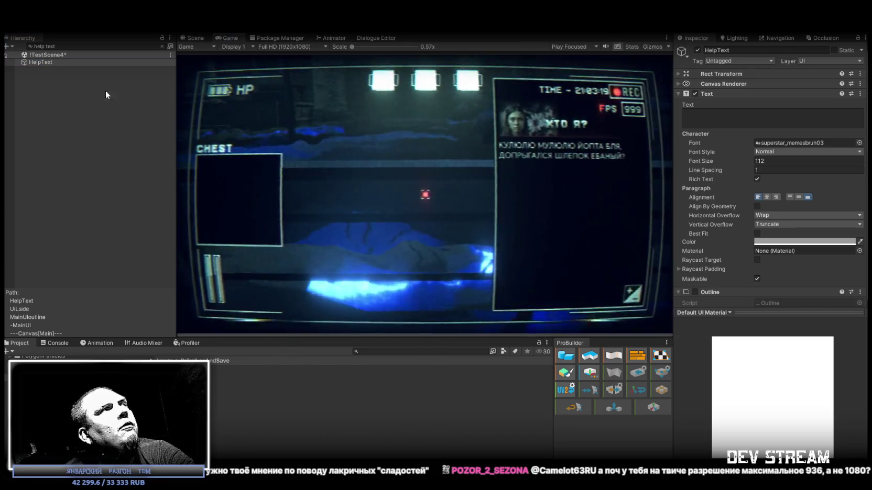
{"action": "left_click", "coordinate": [710, 114]}
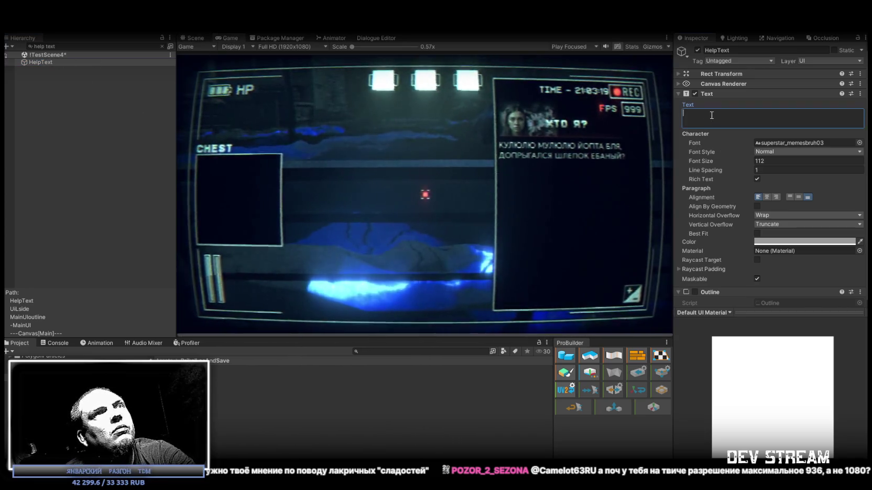
{"action": "type", "text": "asdasdasdasdadasdasdads"}
{"action": "scroll", "coordinate": [766, 217], "scroll_direction": "down", "scroll_amount": 3}
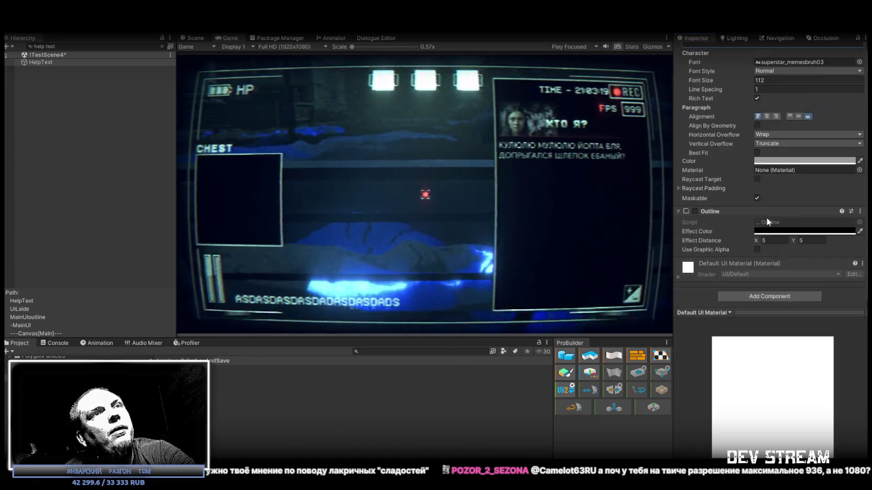
{"action": "left_click", "coordinate": [768, 297]}
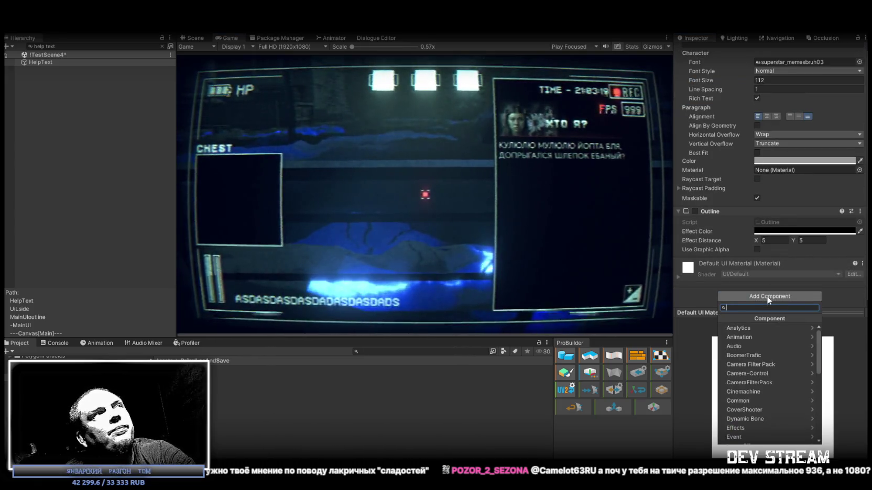
{"action": "left_click", "coordinate": [52, 63]}
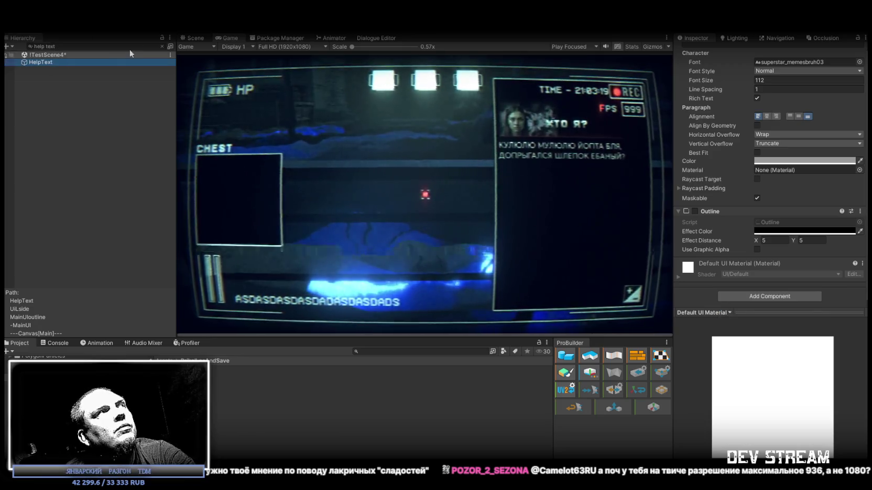
Clear the Hierarchy filter, duplicate HelpText, and delete the HelpText (1) copy.
{"action": "left_click", "coordinate": [162, 47]}
{"action": "left_click", "coordinate": [76, 186]}
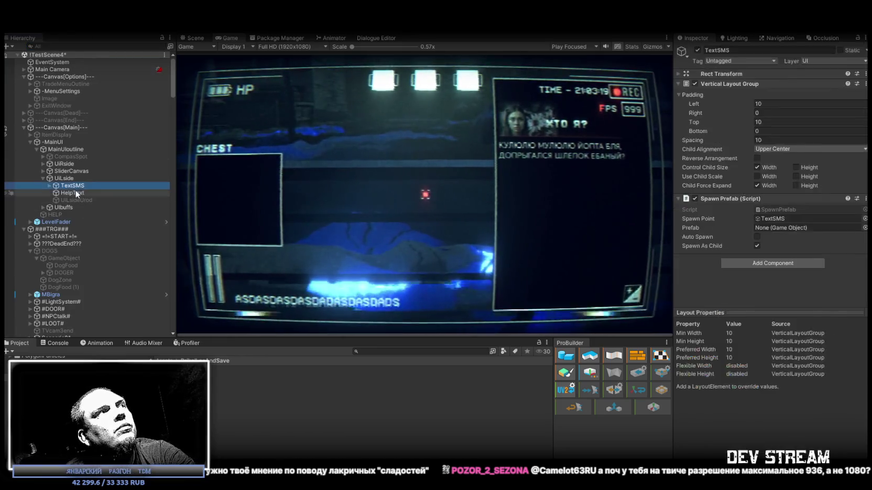
{"action": "left_click", "coordinate": [74, 192]}
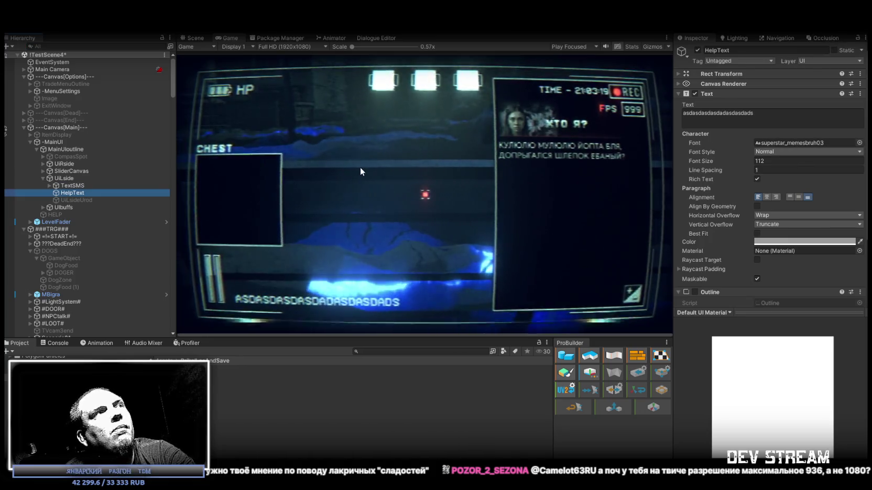
{"action": "key", "text": "ctrl+d"}
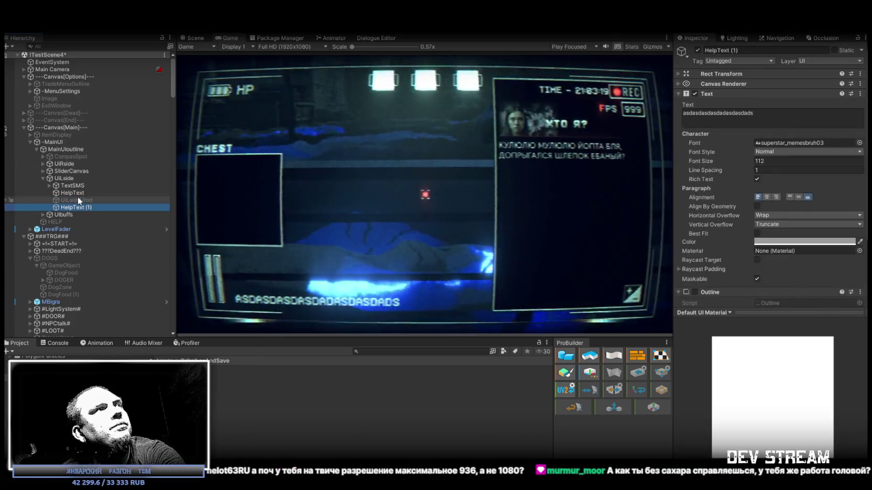
{"action": "key", "text": "Delete"}
{"action": "right_click", "coordinate": [68, 179]}
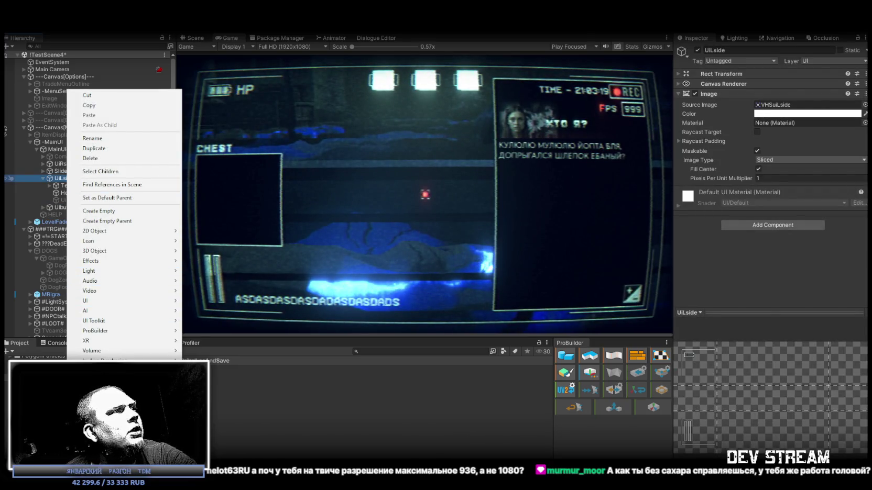
Create a Text - TextMeshPro object under UiSide showing 'New Text' mid-HUD.
{"action": "mouse_move", "coordinate": [112, 301]}
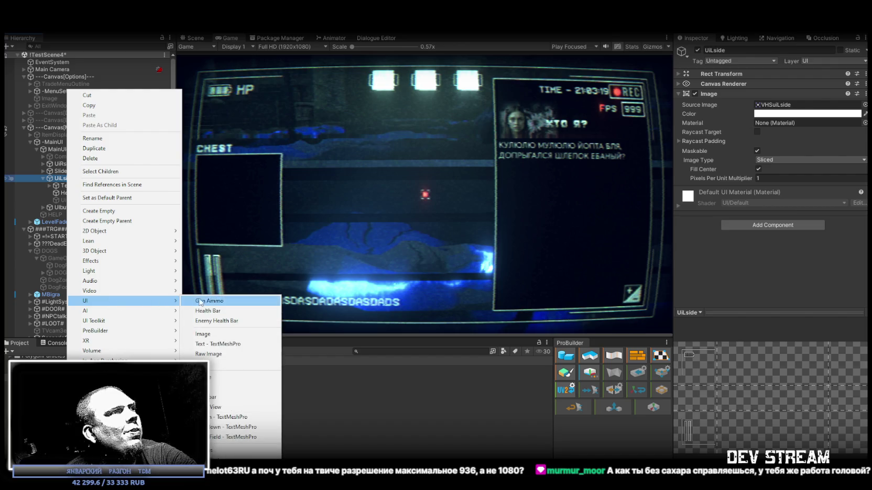
{"action": "left_click", "coordinate": [224, 344]}
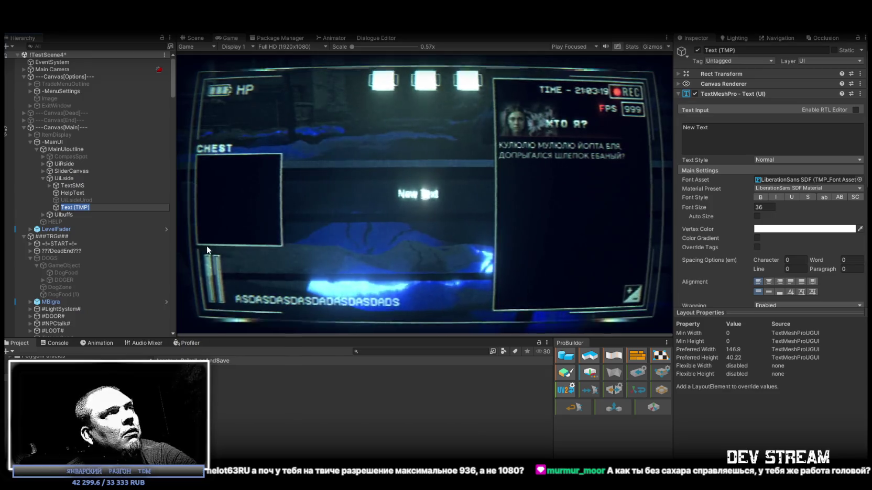
{"action": "left_click", "coordinate": [75, 193]}
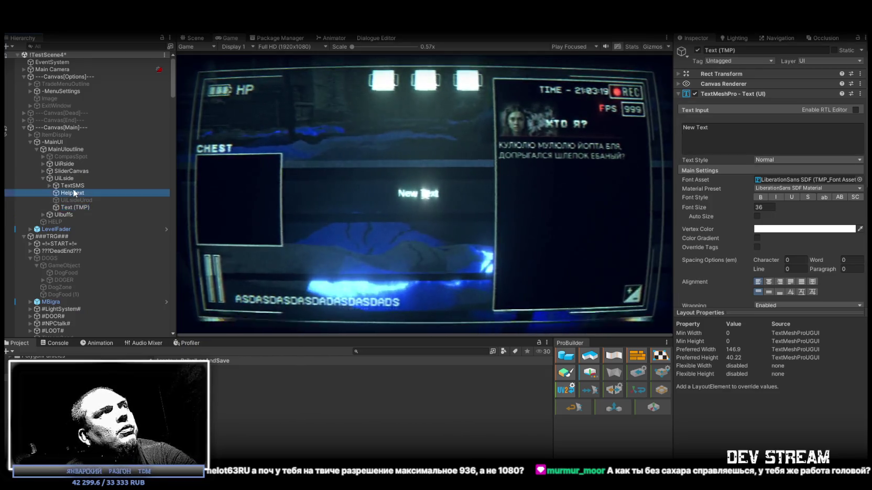
{"action": "left_click", "coordinate": [74, 207]}
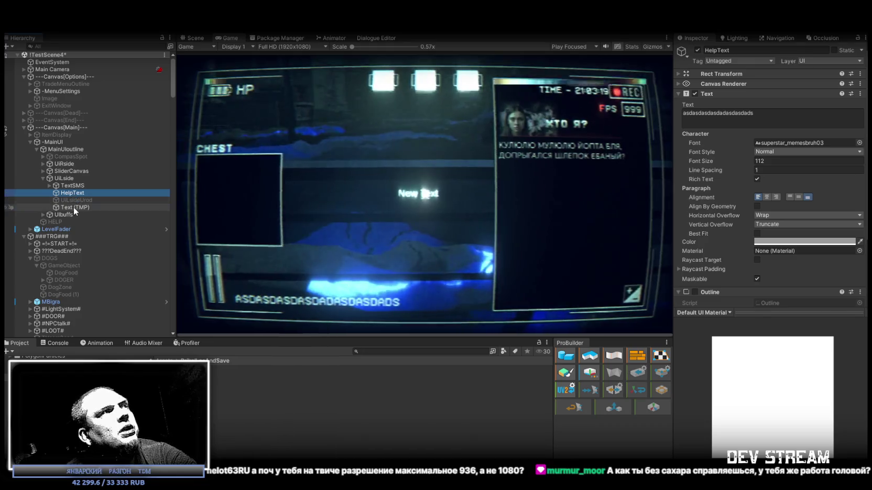
{"action": "left_click", "coordinate": [859, 179]}
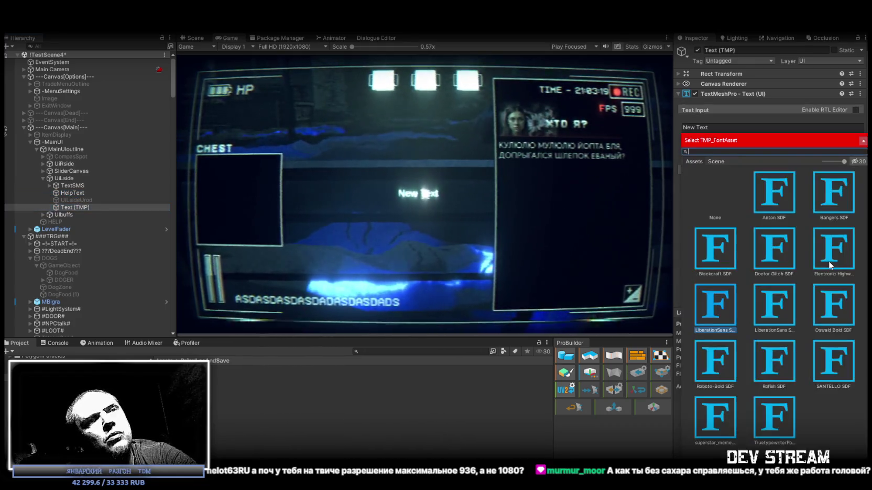
{"action": "left_click", "coordinate": [719, 425]}
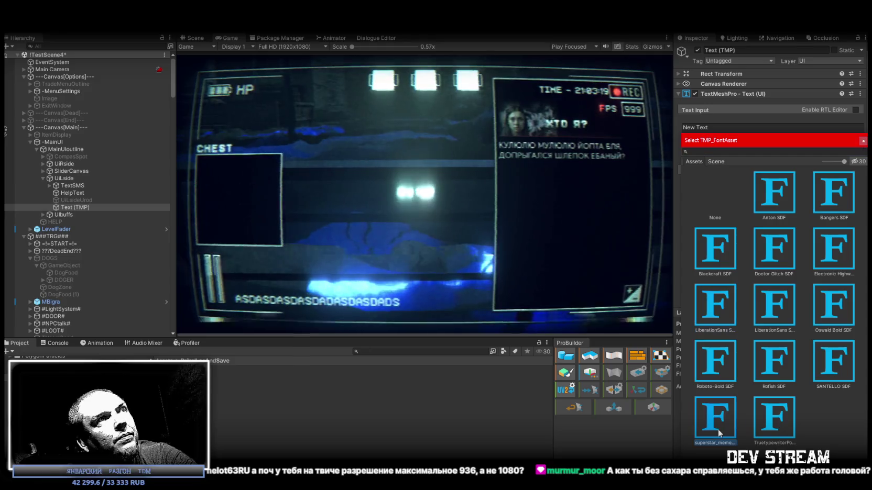
{"action": "double_click", "coordinate": [722, 430]}
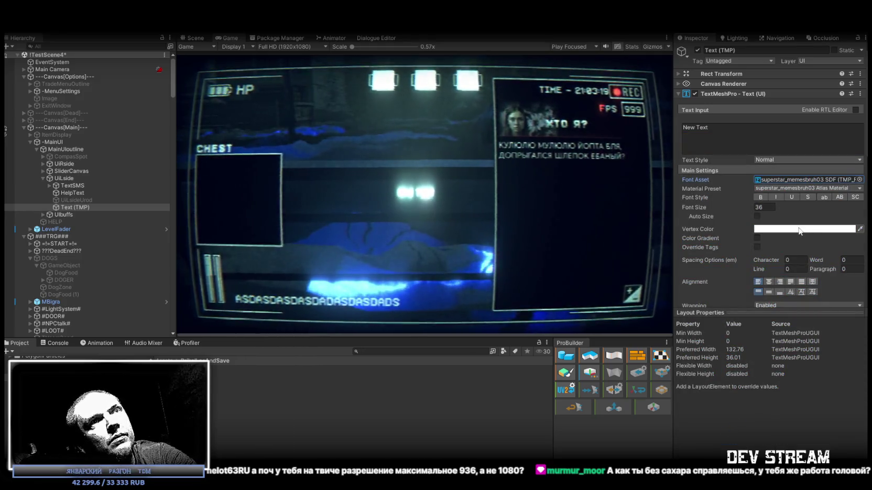
{"action": "left_click", "coordinate": [71, 192]}
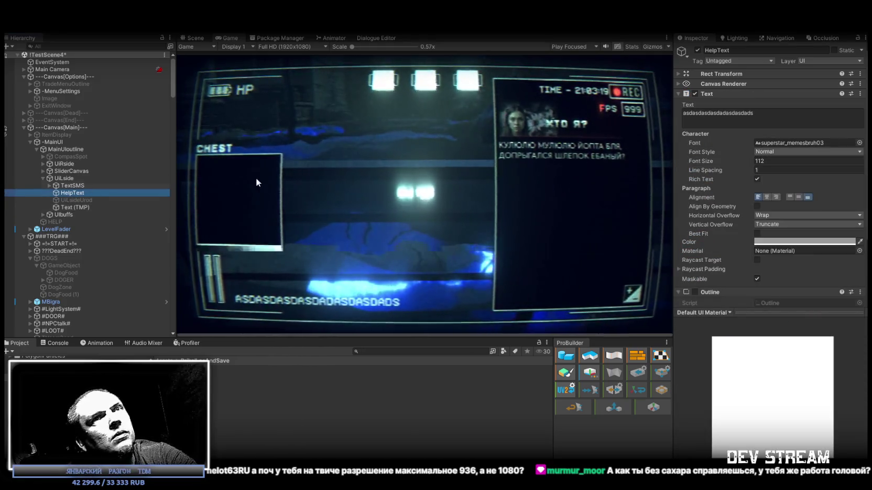
{"action": "left_click", "coordinate": [788, 242]}
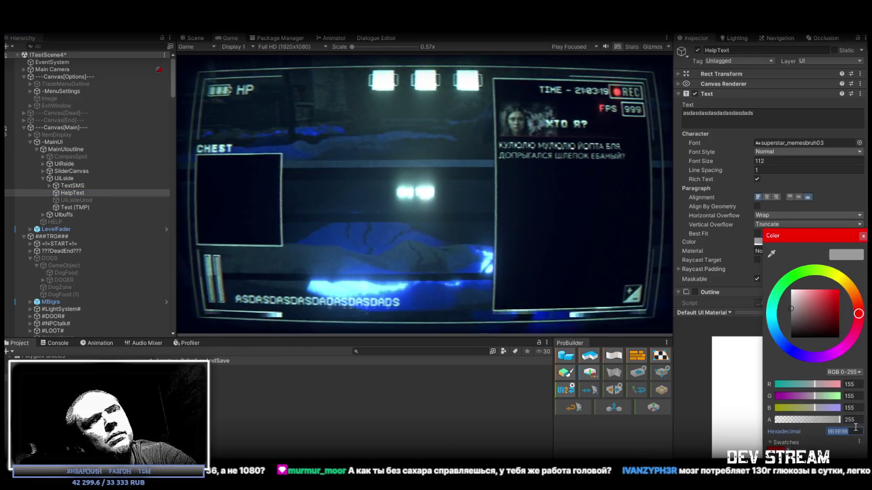
{"action": "left_click", "coordinate": [862, 236]}
{"action": "left_click", "coordinate": [75, 207]}
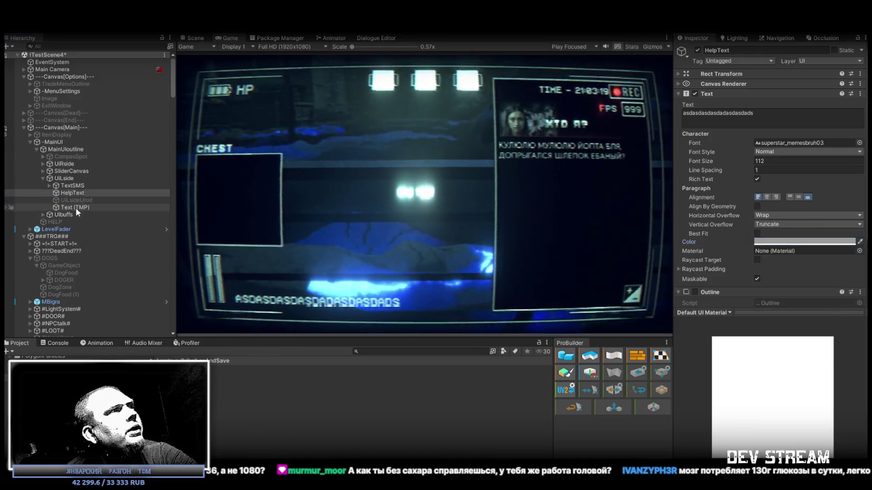
{"action": "left_click", "coordinate": [804, 229]}
{"action": "left_click", "coordinate": [845, 419]}
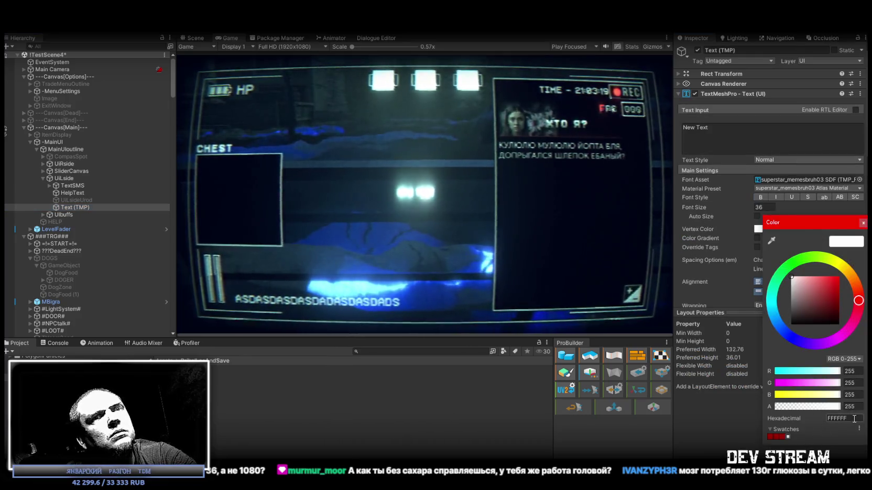
{"action": "type", "text": "9B9B9B"}
{"action": "key", "text": "Return"}
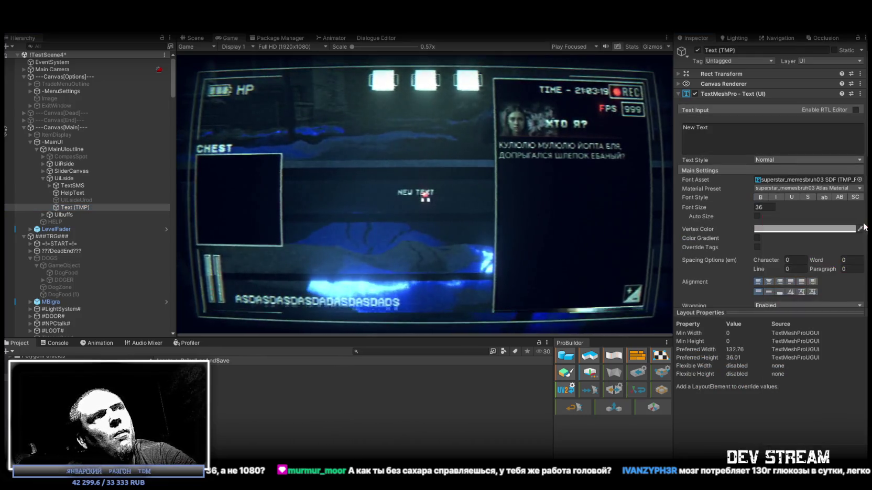
{"action": "left_click", "coordinate": [82, 192]}
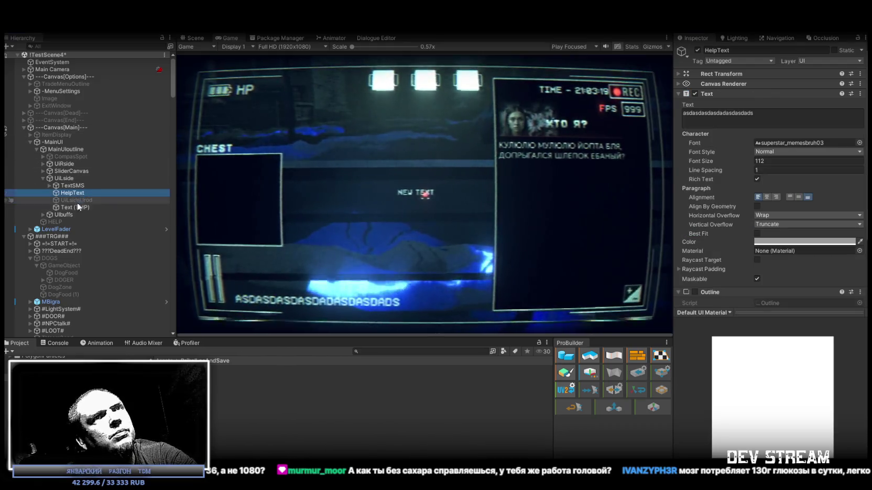
{"action": "left_click", "coordinate": [74, 206]}
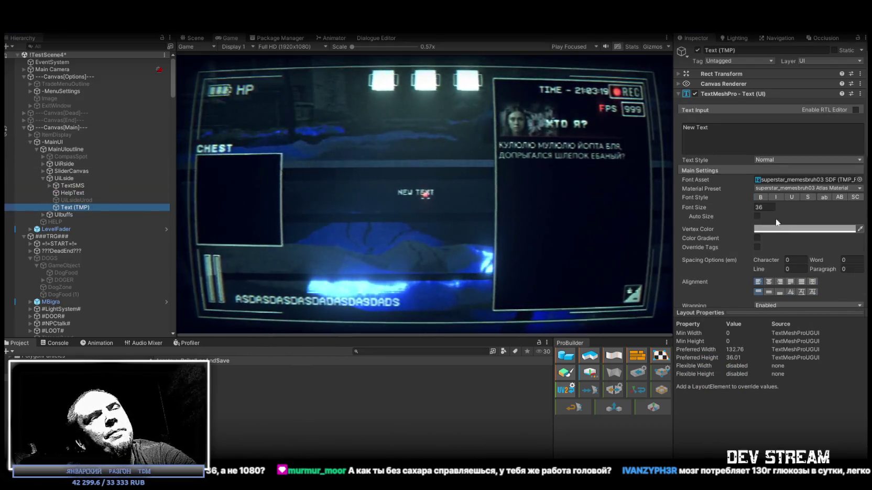
Set the Text (TMP) font size to 48 after trying 112, 36 and about 51.8.
{"action": "double_click", "coordinate": [760, 207]}
{"action": "type", "text": "112"}
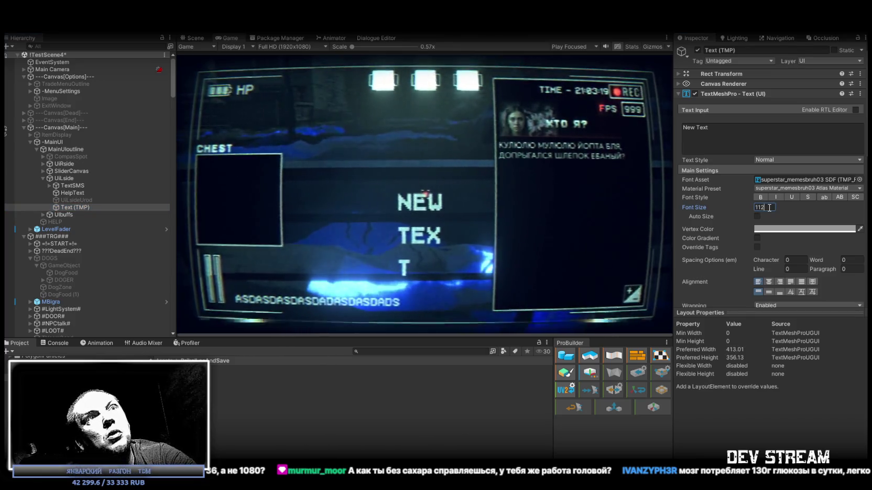
{"action": "key", "text": "Return"}
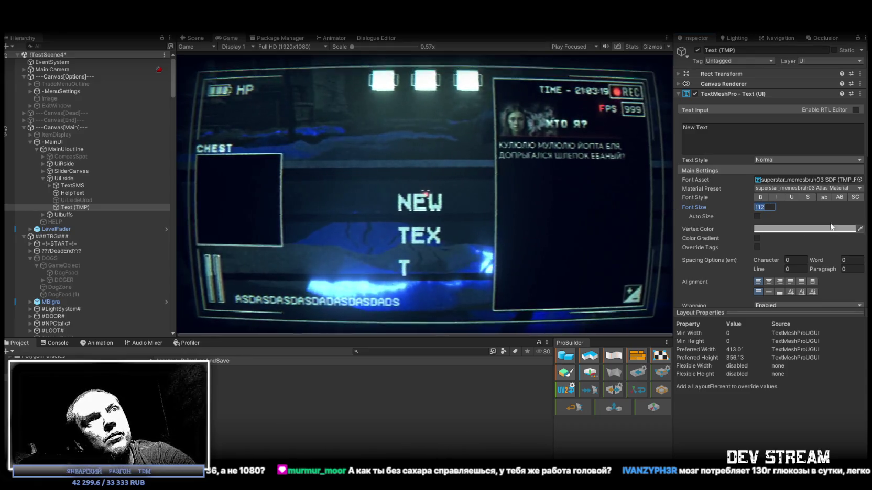
{"action": "type", "text": "36"}
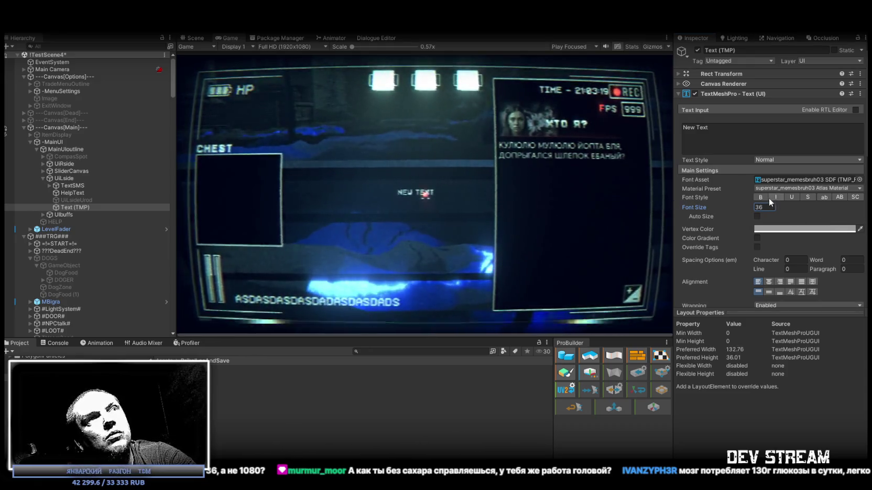
{"action": "mouse_move", "coordinate": [707, 206]}
{"action": "left_mouse_down"}
{"action": "mouse_move", "coordinate": [746, 208]}
{"action": "mouse_move", "coordinate": [739, 207]}
{"action": "left_mouse_up"}
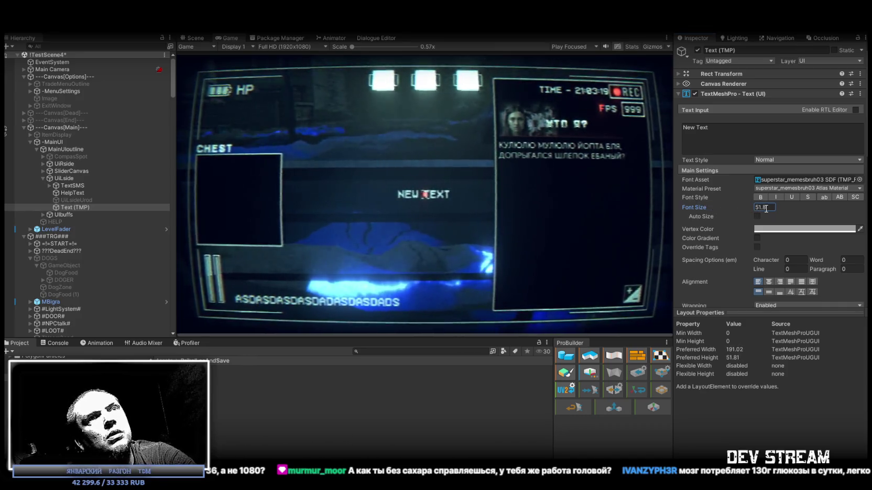
{"action": "type", "text": "48"}
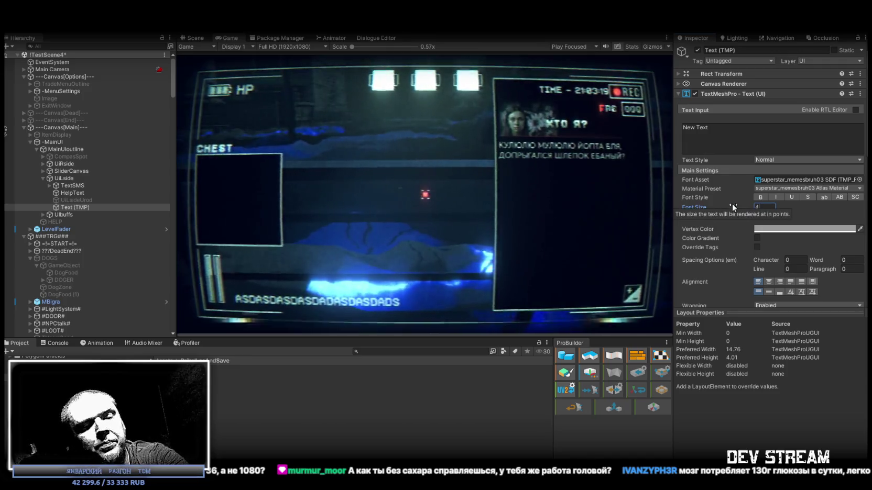
{"action": "left_click", "coordinate": [73, 193]}
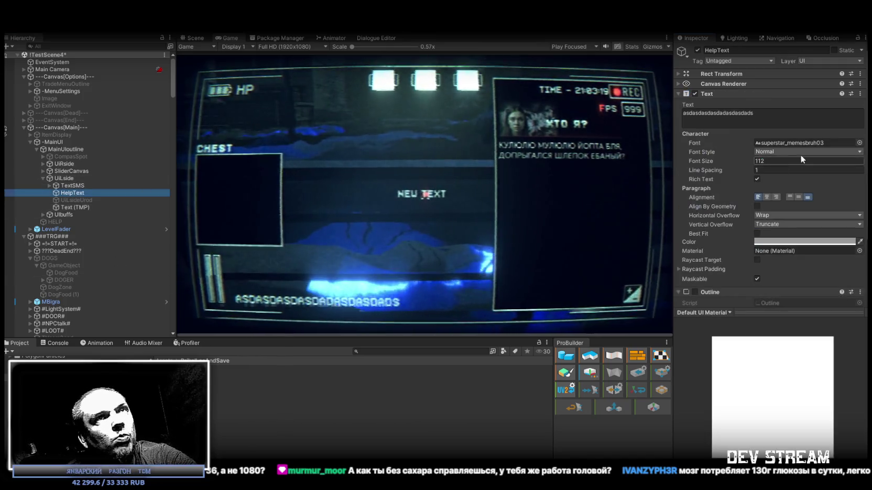
Copy HelpText's Rect Transform and paste its values onto Text (TMP): position 670, 165, size 1800×250.
{"action": "left_click", "coordinate": [680, 74]}
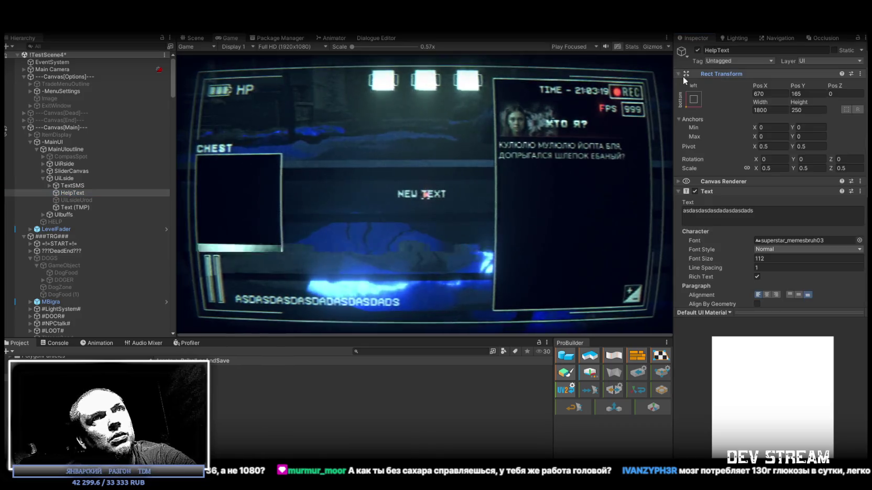
{"action": "left_click", "coordinate": [859, 74]}
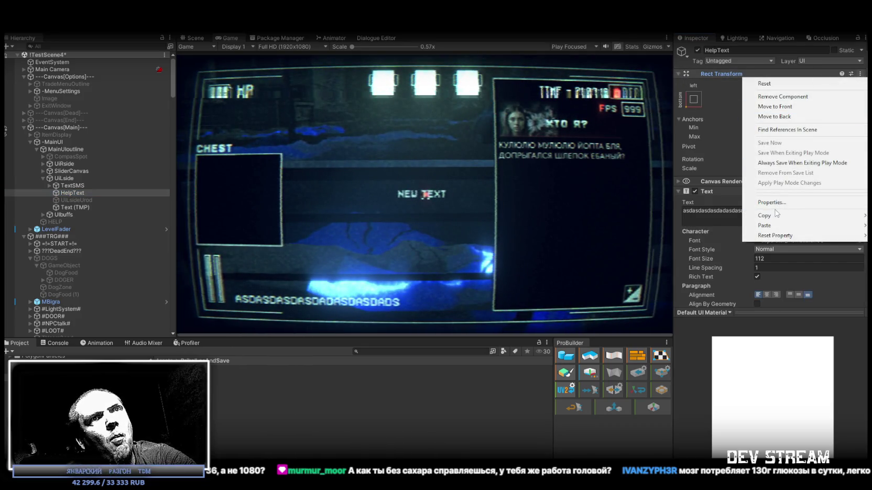
{"action": "mouse_move", "coordinate": [773, 218]}
{"action": "left_click", "coordinate": [679, 261]}
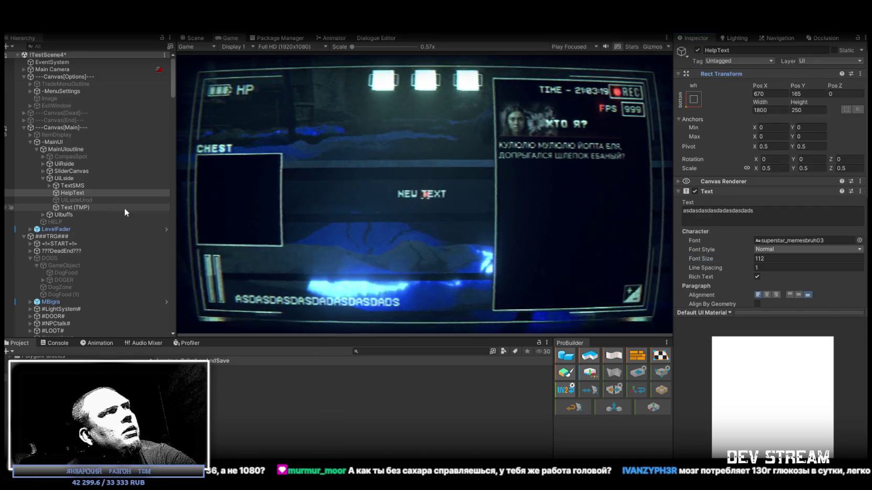
{"action": "left_click", "coordinate": [79, 208]}
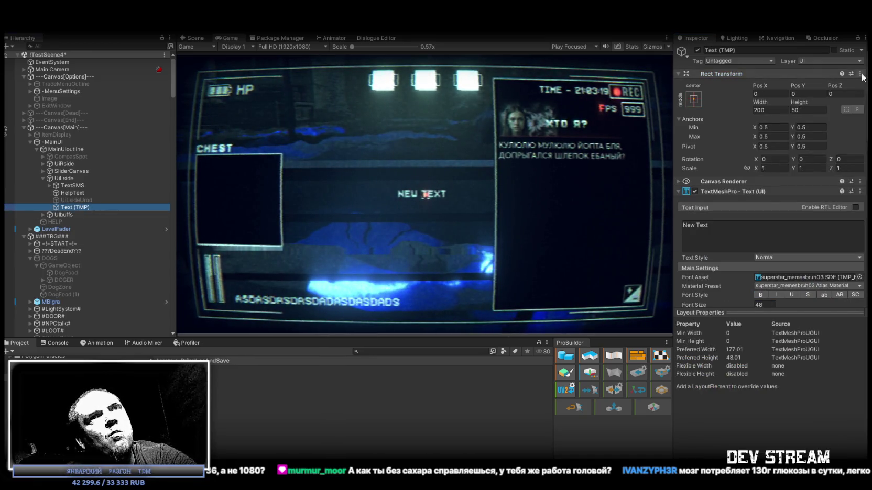
{"action": "left_click", "coordinate": [860, 74]}
{"action": "mouse_move", "coordinate": [764, 226]}
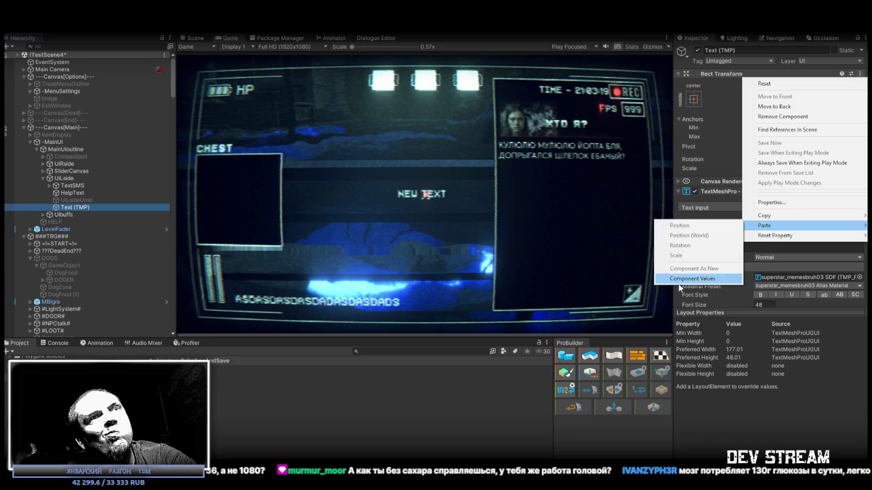
{"action": "left_click", "coordinate": [683, 279]}
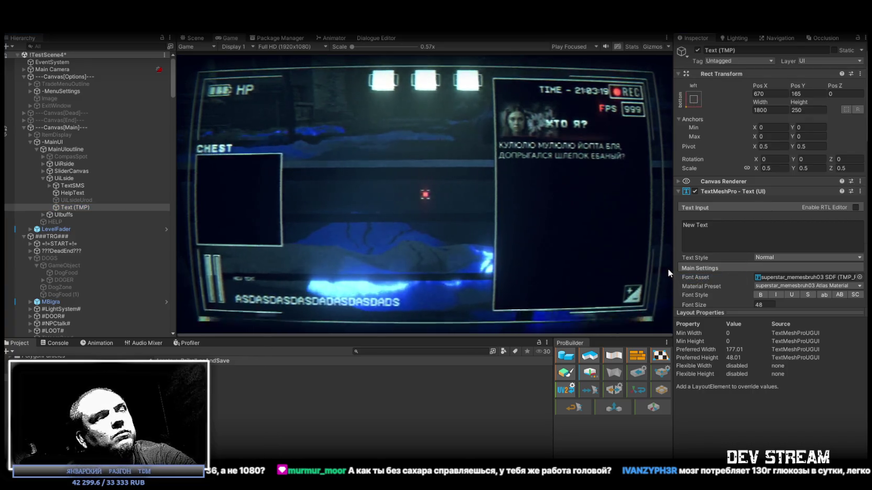
Set the Text (TMP) scale to a proportional 1 and exit Play mode.
{"action": "left_click", "coordinate": [746, 168]}
{"action": "left_click", "coordinate": [774, 168]}
{"action": "type", "text": "1"}
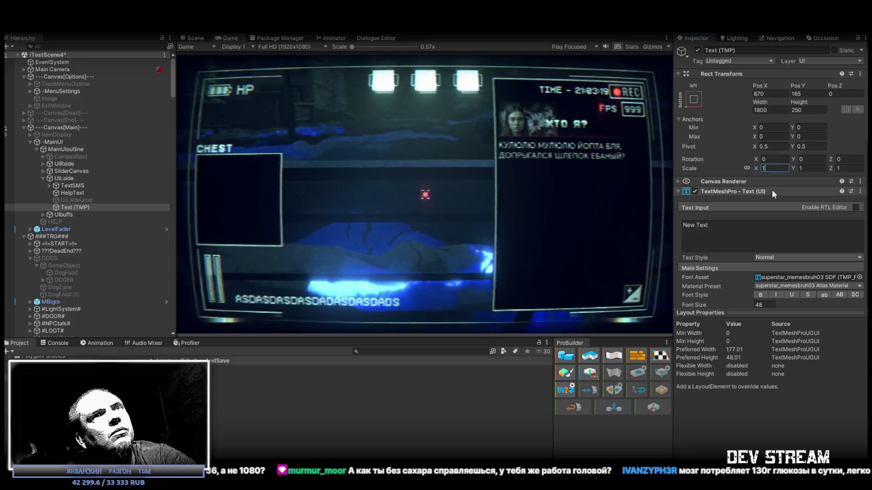
{"action": "key", "text": "ctrl+p"}
{"action": "left_click", "coordinate": [75, 207]}
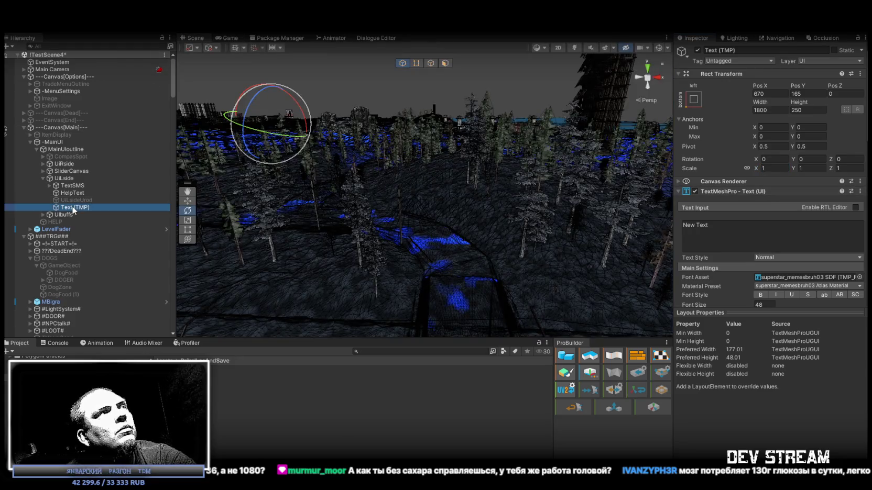
{"action": "double_click", "coordinate": [75, 208]}
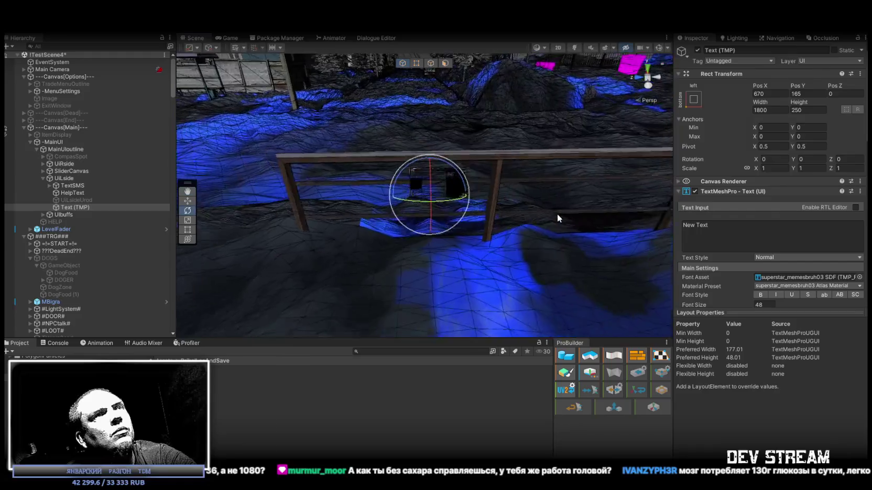
{"action": "left_click_drag", "start_coordinate": [394, 191], "coordinate": [402, 190]}
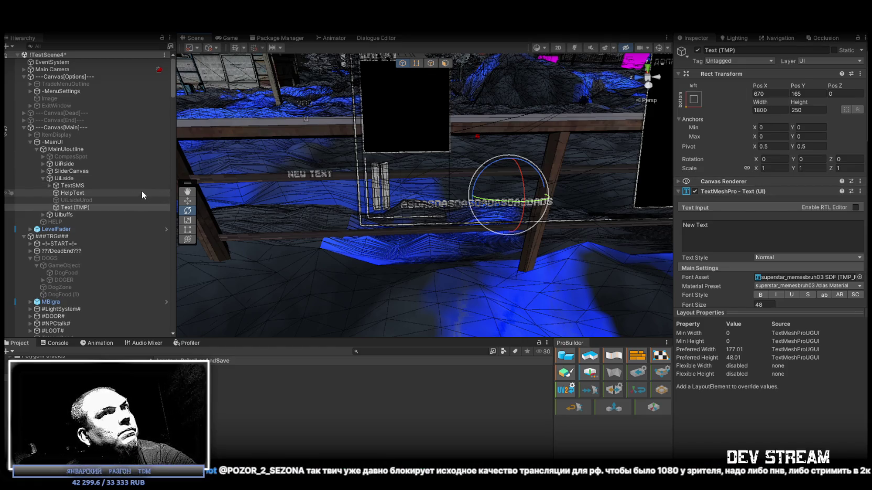
{"action": "left_click", "coordinate": [72, 194]}
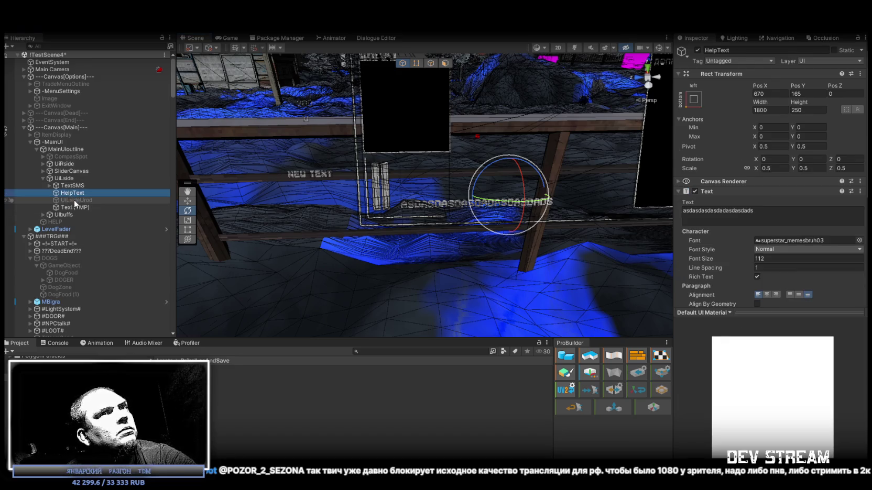
{"action": "left_click", "coordinate": [83, 208]}
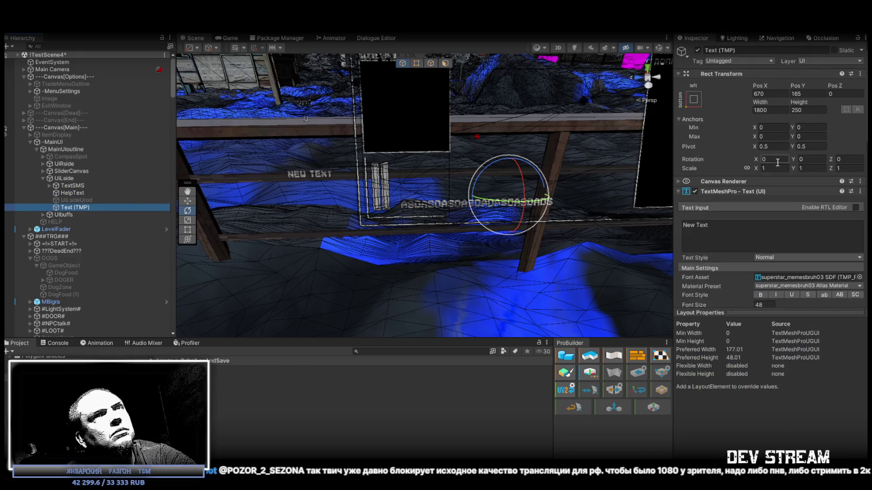
{"action": "left_click", "coordinate": [776, 93]}
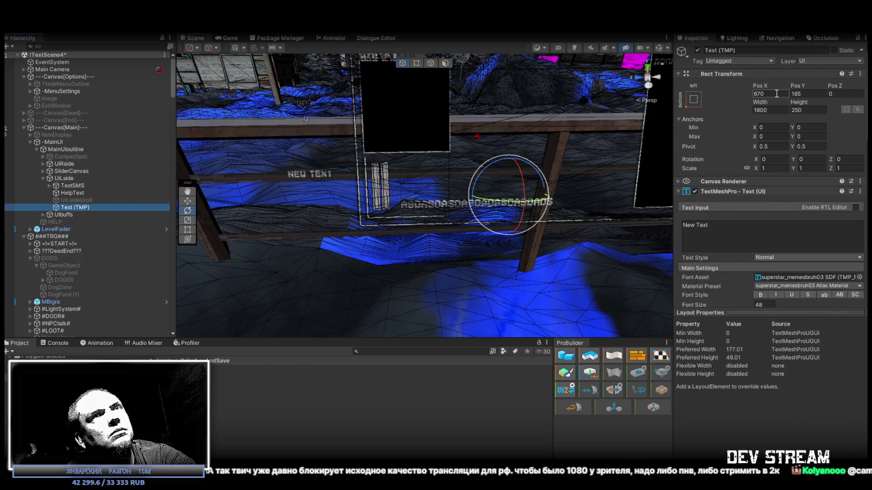
{"action": "type", "text": "0"}
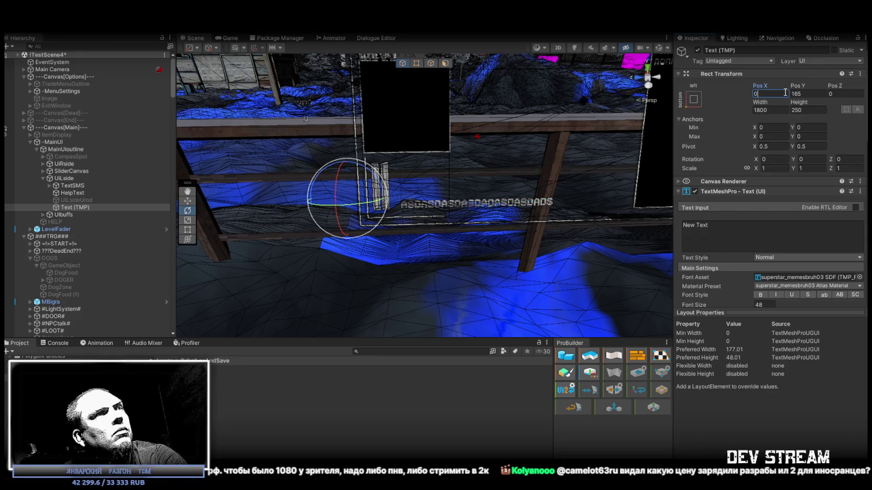
{"action": "mouse_move", "coordinate": [758, 85]}
{"action": "left_mouse_down"}
{"action": "mouse_move", "coordinate": [859, 87]}
{"action": "mouse_move", "coordinate": [361, 157]}
{"action": "mouse_move", "coordinate": [402, 158]}
{"action": "left_mouse_up"}
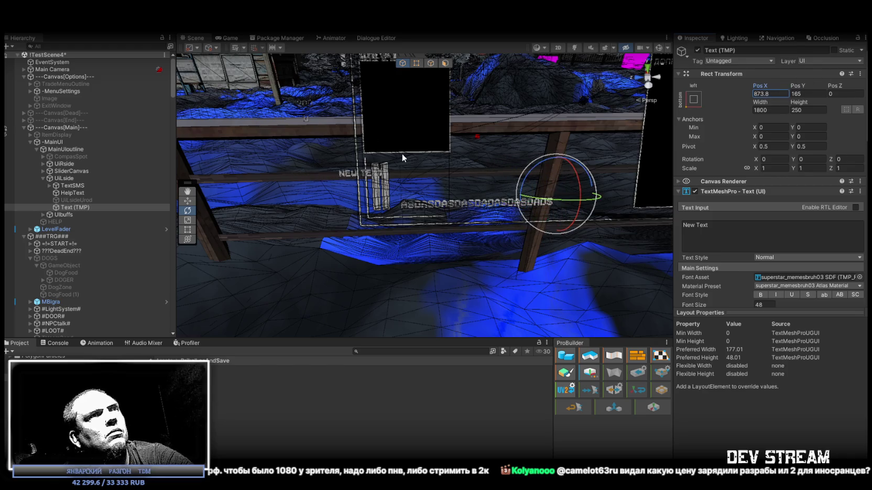
{"action": "key", "text": "ctrl+z"}
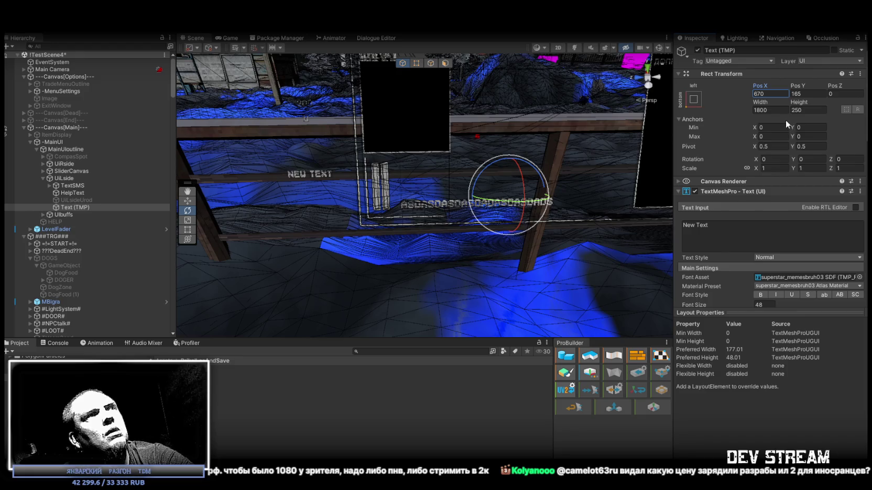
{"action": "left_click", "coordinate": [75, 193]}
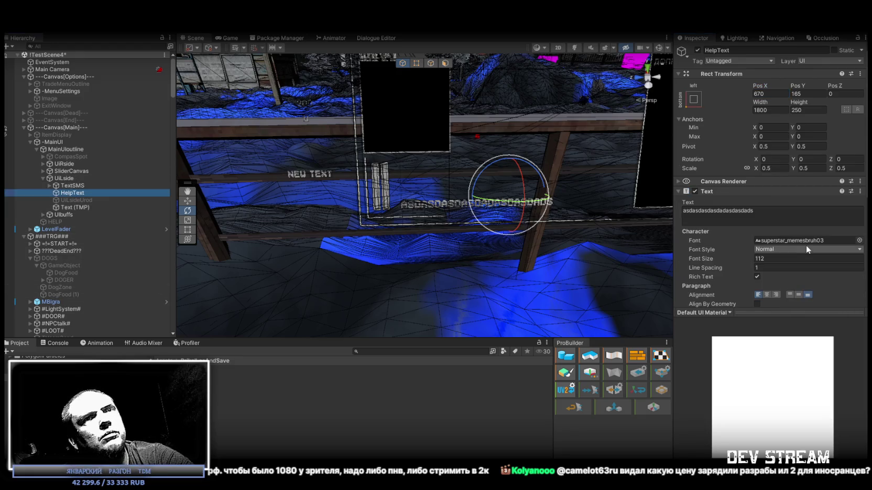
Align the Text (TMP) text to the bottom and turn on scene gizmos.
{"action": "scroll", "coordinate": [796, 256], "scroll_direction": "down", "scroll_amount": 2}
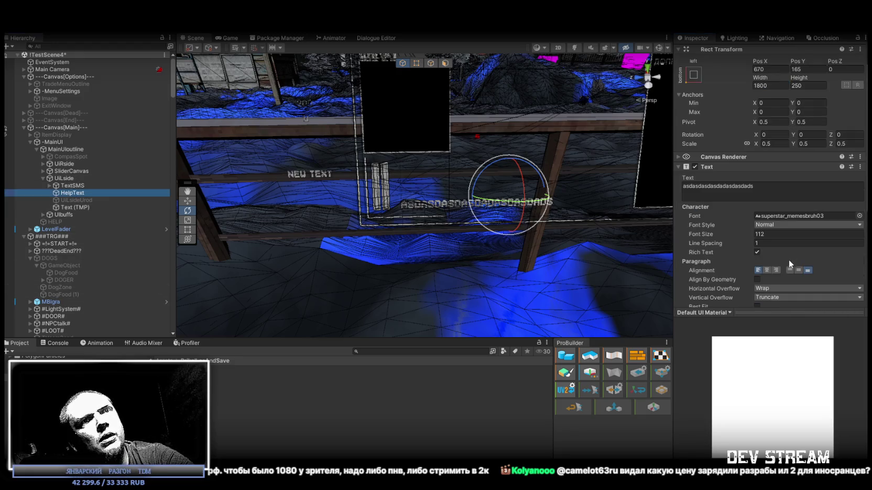
{"action": "left_click", "coordinate": [80, 207]}
{"action": "scroll", "coordinate": [806, 291], "scroll_direction": "down", "scroll_amount": 2}
{"action": "scroll", "coordinate": [799, 286], "scroll_direction": "down", "scroll_amount": 1}
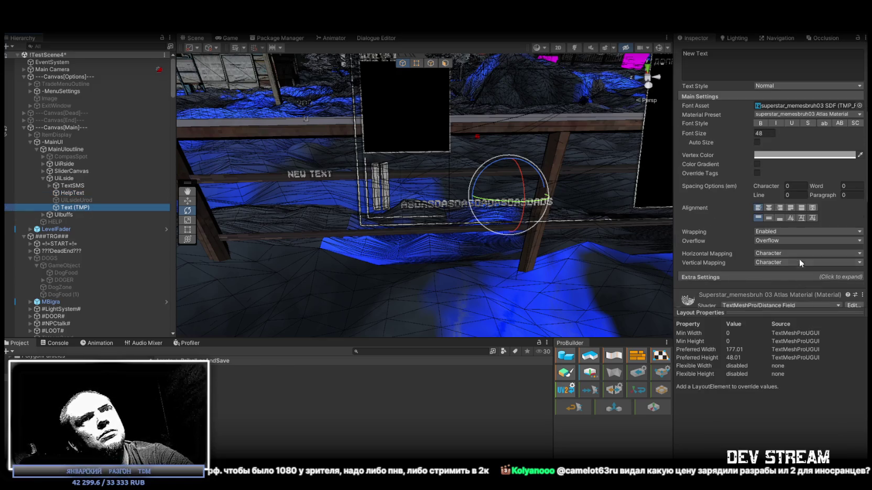
{"action": "left_click", "coordinate": [779, 218]}
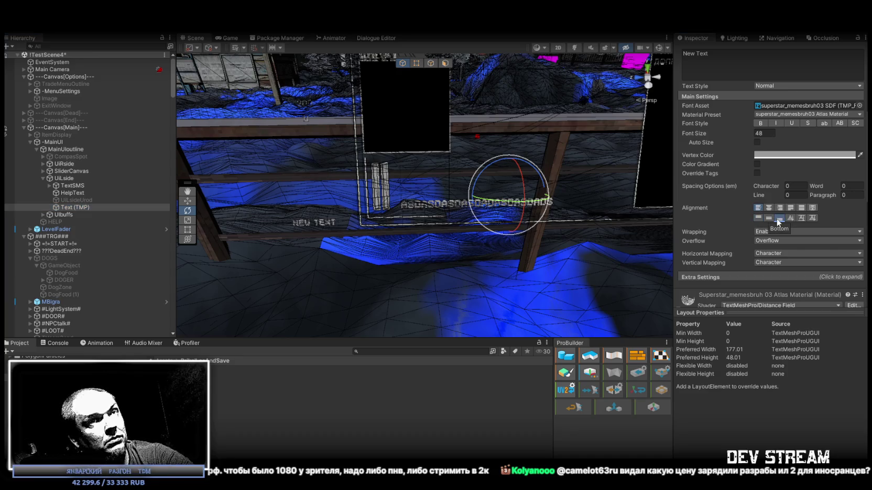
{"action": "scroll", "coordinate": [781, 212], "scroll_direction": "up", "scroll_amount": 7}
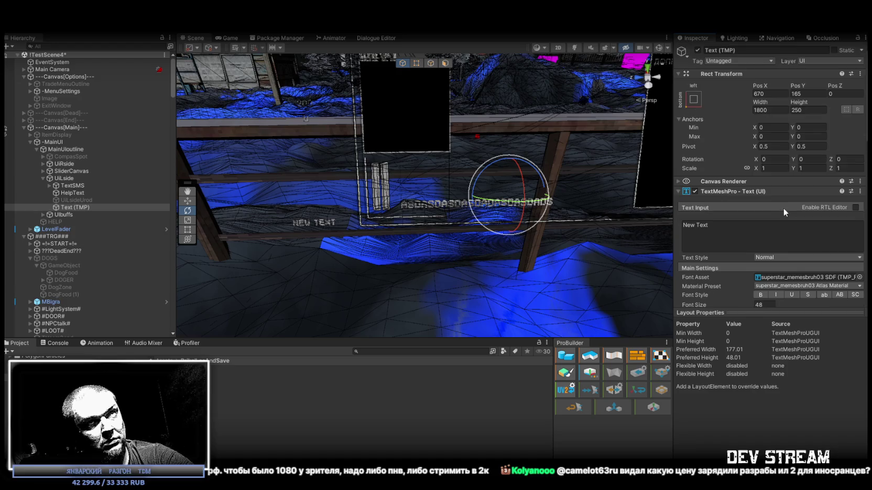
{"action": "left_click", "coordinate": [659, 48]}
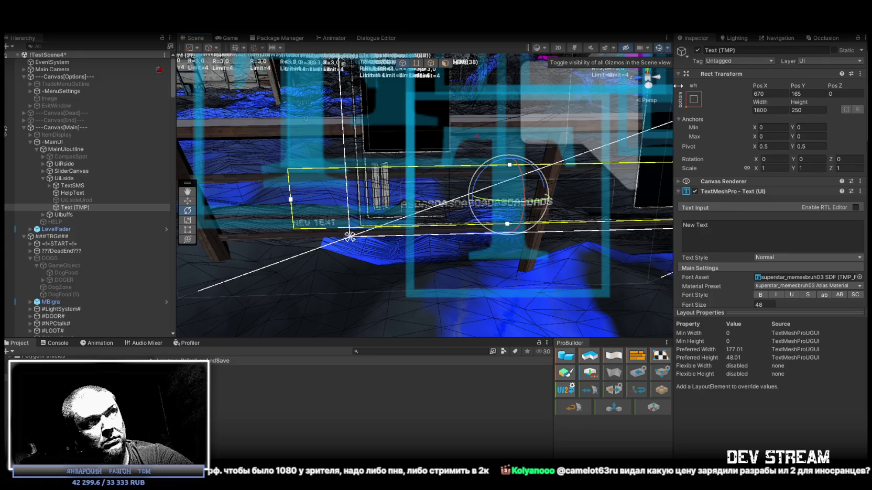
Halve the Text (TMP) box to width 900 and height 125.
{"action": "left_click", "coordinate": [782, 110]}
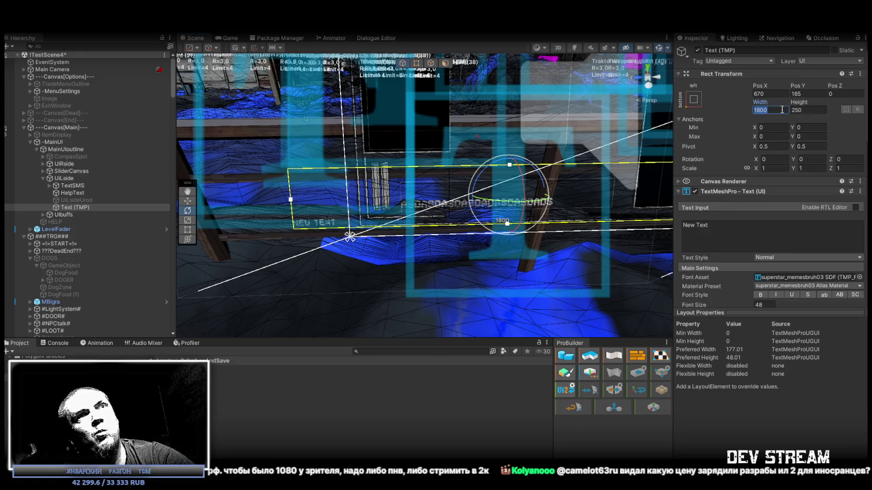
{"action": "left_click", "coordinate": [781, 109]}
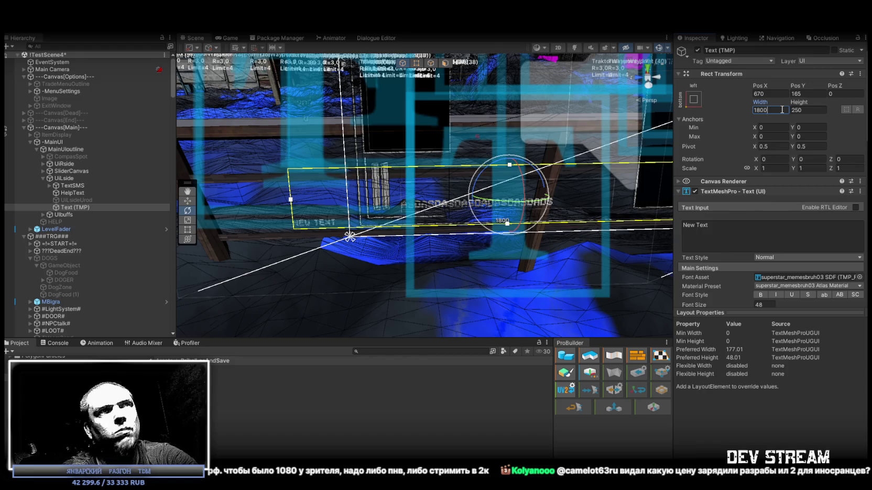
{"action": "type", "text": "/2"}
{"action": "left_click", "coordinate": [817, 109]}
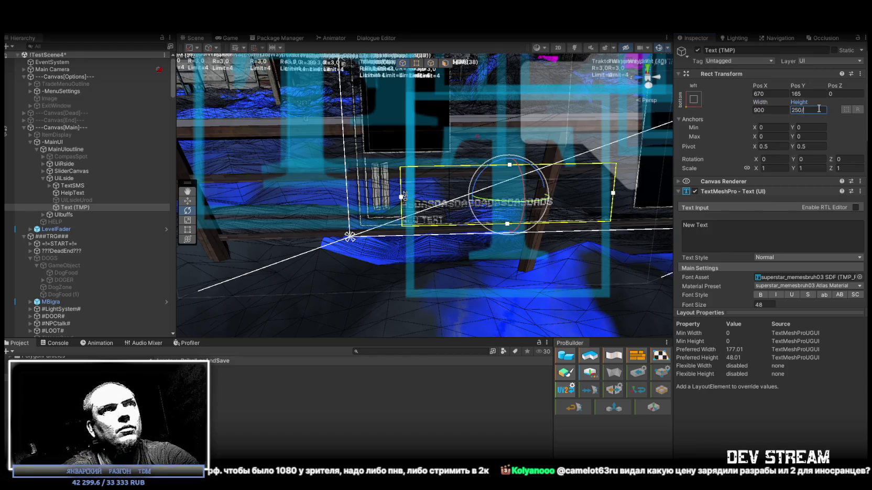
{"action": "type", "text": "2"}
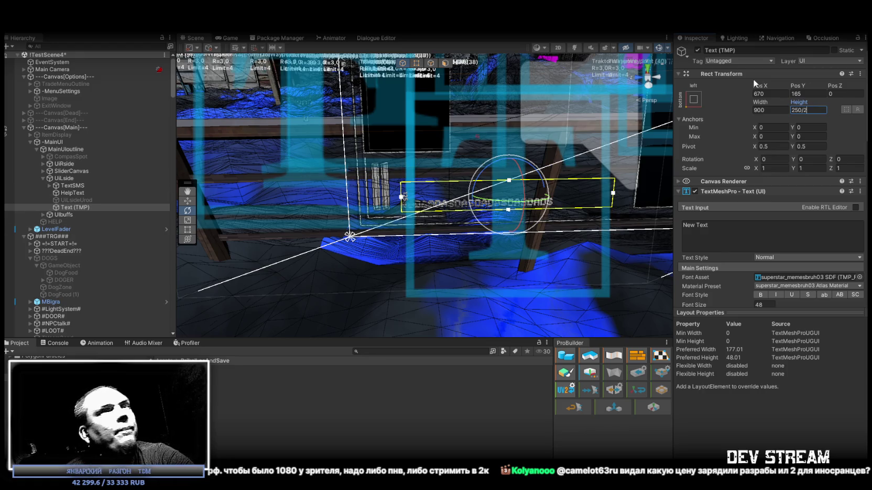
Compare against HelpText by toggling it off and on, then show the Game view.
{"action": "left_click", "coordinate": [116, 193]}
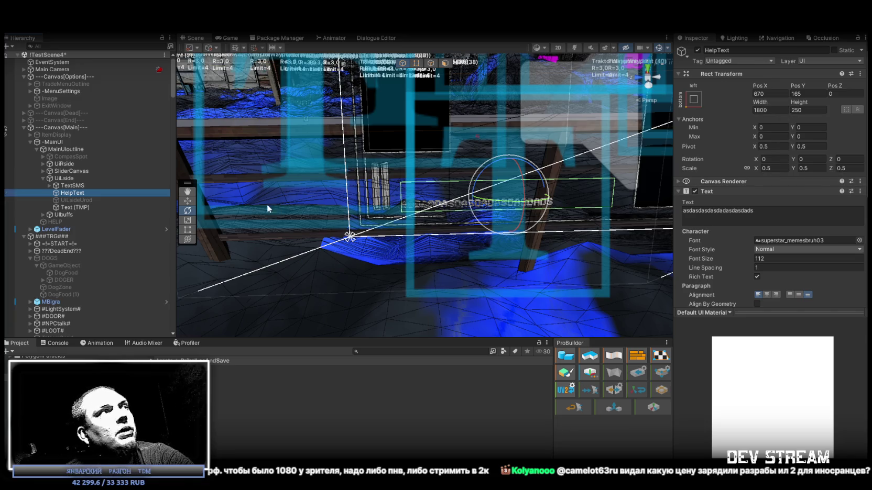
{"action": "left_click", "coordinate": [72, 208]}
{"action": "left_click", "coordinate": [78, 193]}
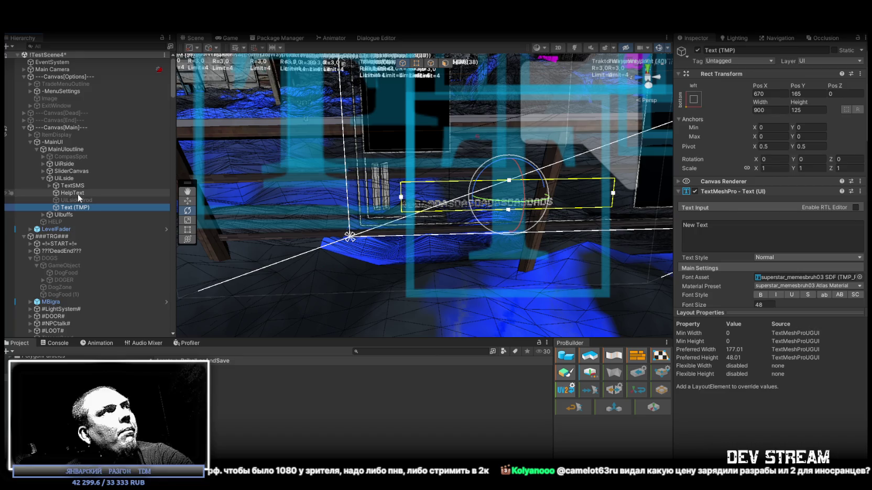
{"action": "left_click", "coordinate": [698, 50]}
{"action": "left_click", "coordinate": [697, 50]}
{"action": "left_click", "coordinate": [698, 50]}
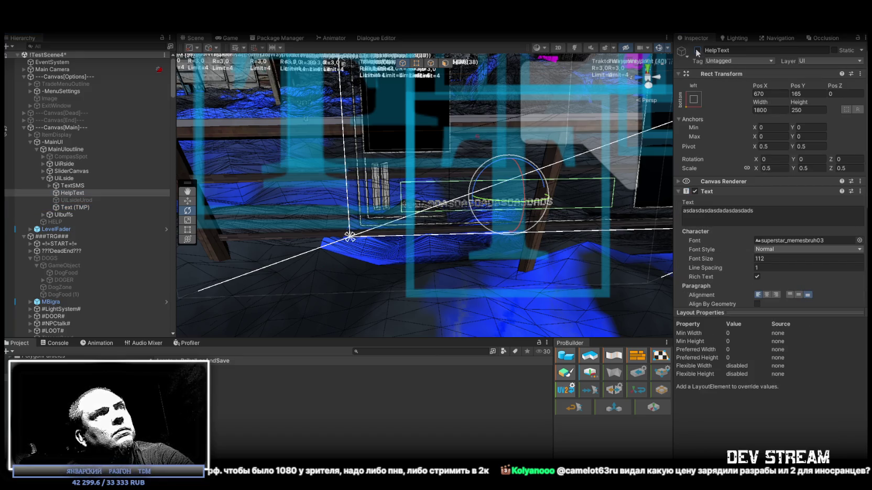
{"action": "left_click", "coordinate": [698, 50]}
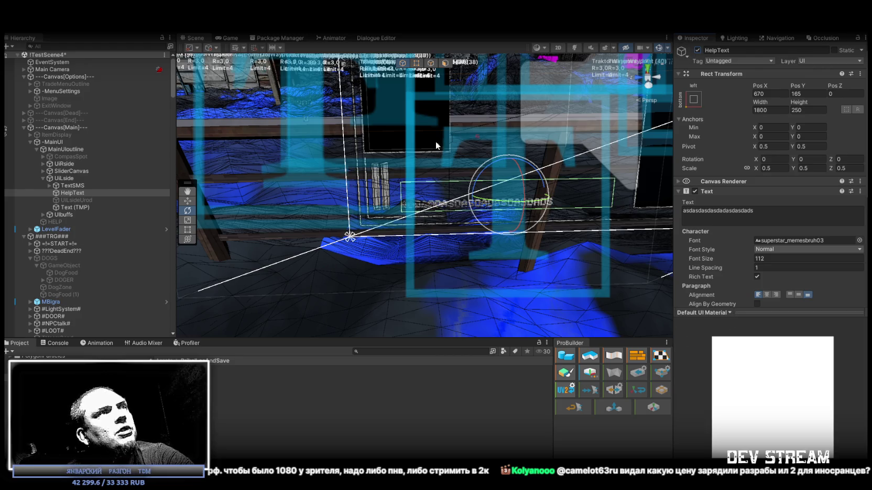
{"action": "left_click", "coordinate": [226, 39]}
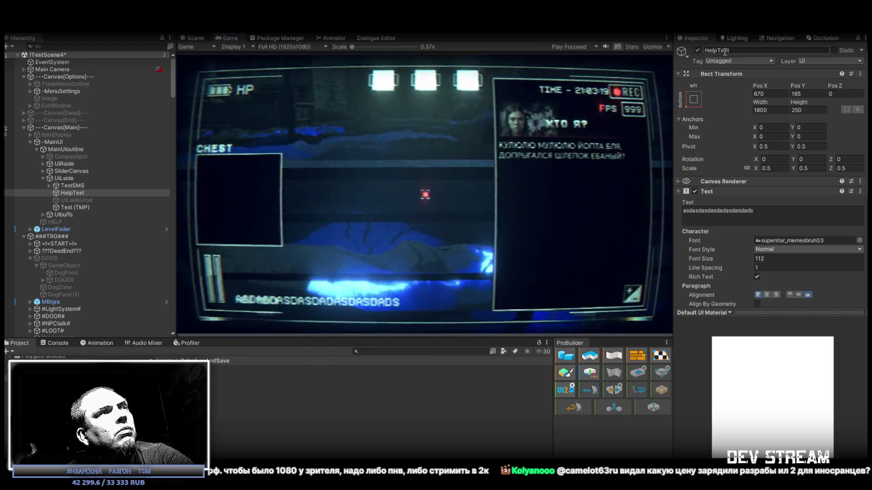
Toggle the old HelpText on and off to compare in game, leaving it disabled.
{"action": "left_click", "coordinate": [697, 50]}
{"action": "left_click", "coordinate": [698, 50]}
{"action": "left_click", "coordinate": [697, 51]}
{"action": "left_click", "coordinate": [697, 50]}
{"action": "left_click", "coordinate": [697, 50]}
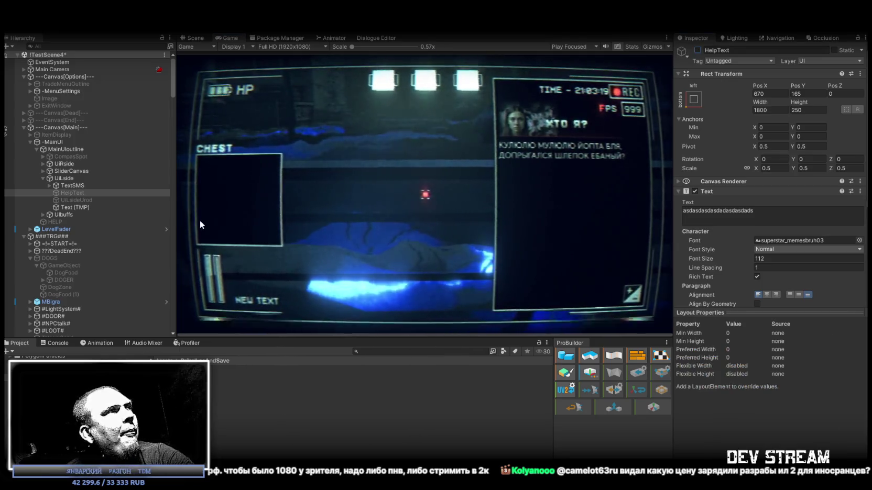
Set Text (TMP) font size to 52 and compare it against the old HelpText.
{"action": "left_click", "coordinate": [73, 207]}
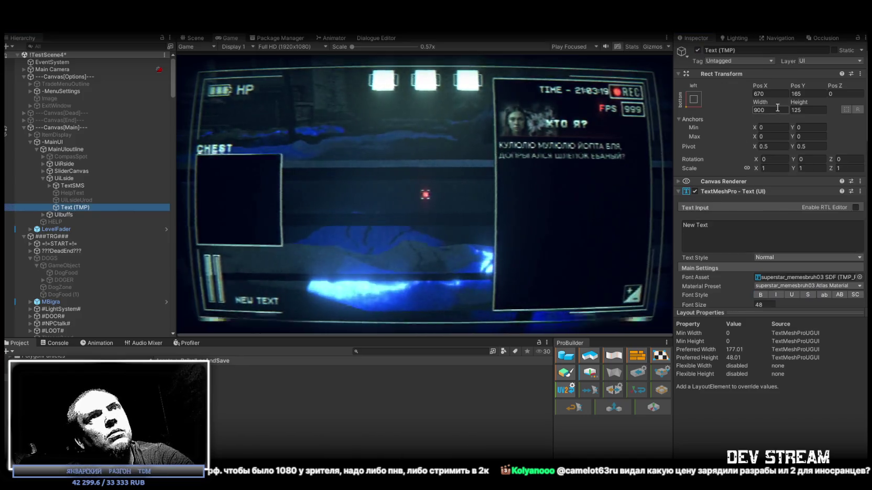
{"action": "double_click", "coordinate": [764, 305]}
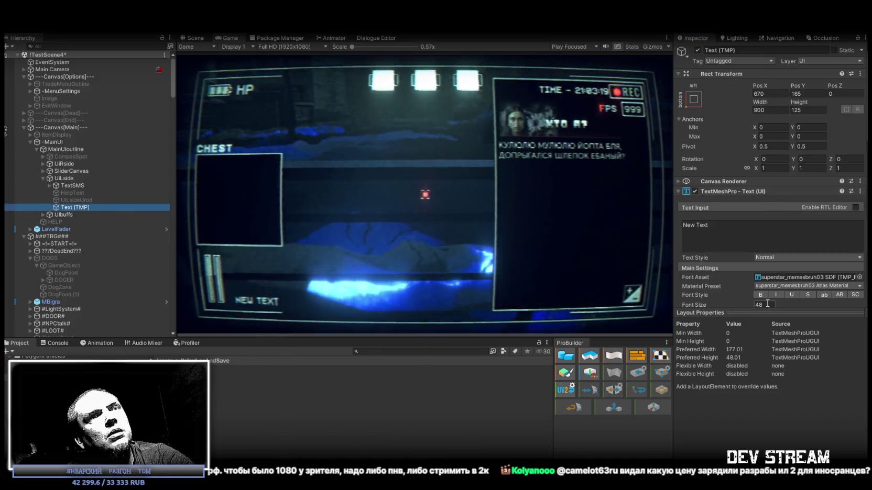
{"action": "type", "text": "52"}
{"action": "left_click", "coordinate": [77, 192]}
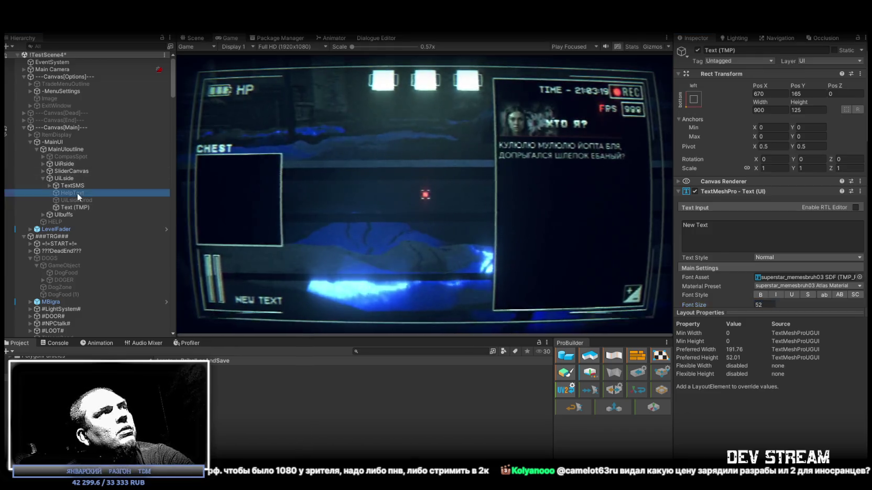
{"action": "left_click", "coordinate": [697, 50]}
{"action": "left_click", "coordinate": [697, 50]}
{"action": "left_click", "coordinate": [697, 50]}
{"action": "left_click", "coordinate": [697, 50]}
Change Text (TMP) font size to 54, recheck against HelpText, then disable HelpText again.
{"action": "left_click", "coordinate": [73, 207]}
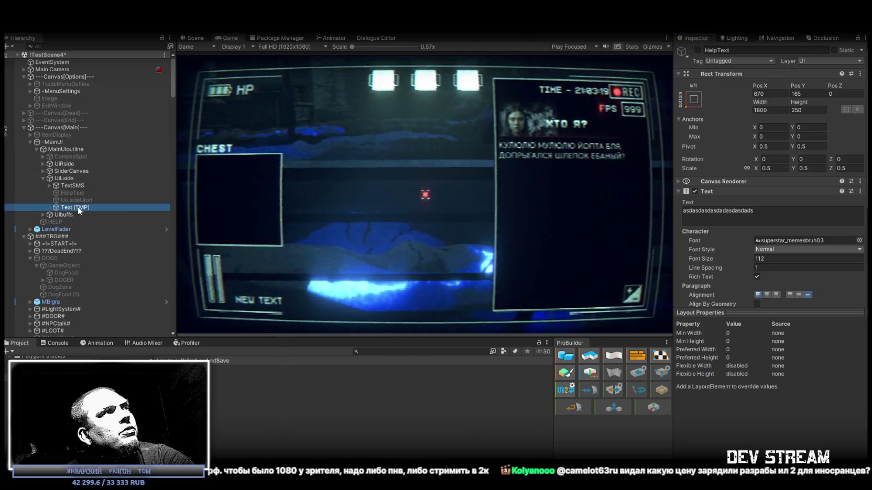
{"action": "key", "text": "BackSpace"}
{"action": "type", "text": "4"}
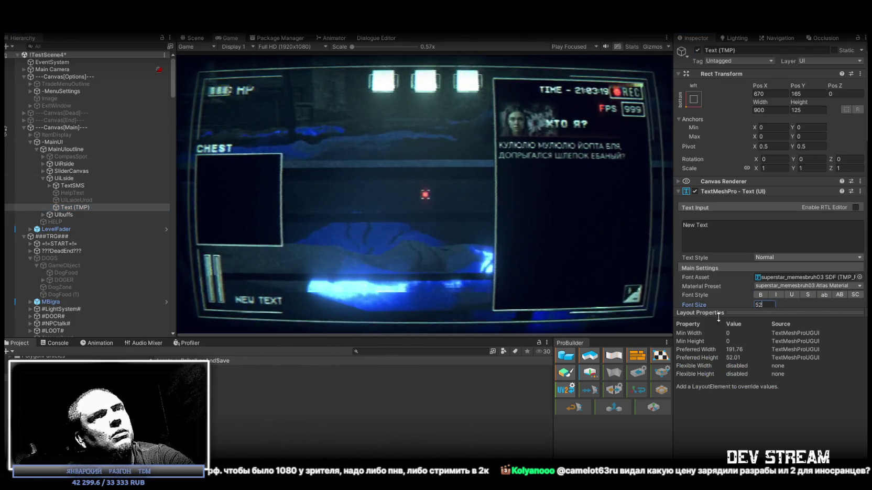
{"action": "left_click", "coordinate": [72, 193]}
{"action": "left_click", "coordinate": [697, 49]}
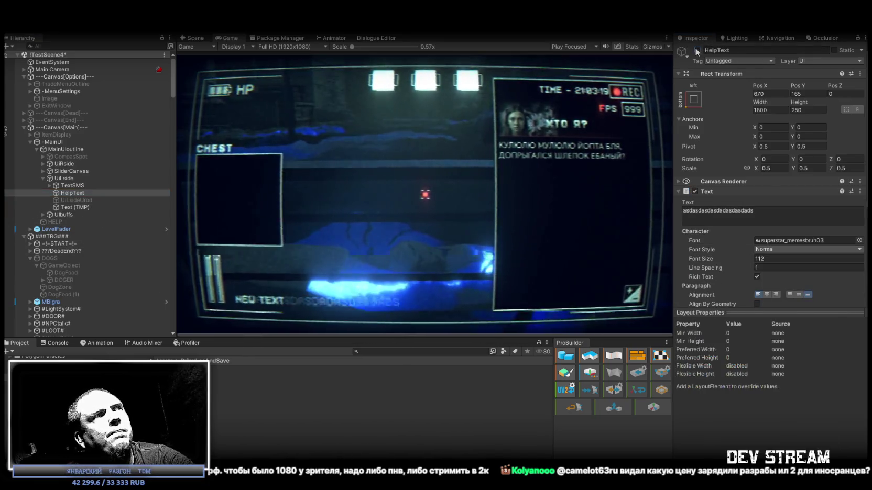
{"action": "left_click", "coordinate": [697, 50]}
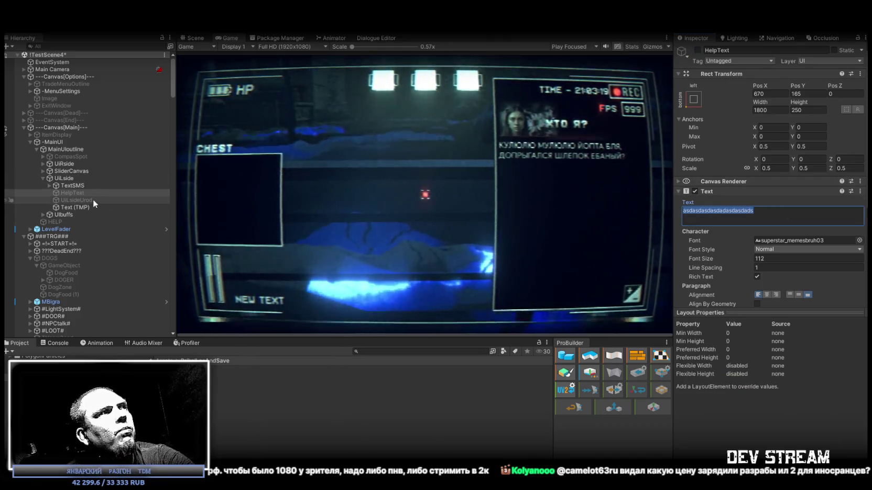
{"action": "left_click", "coordinate": [76, 193]}
{"action": "left_click", "coordinate": [81, 208]}
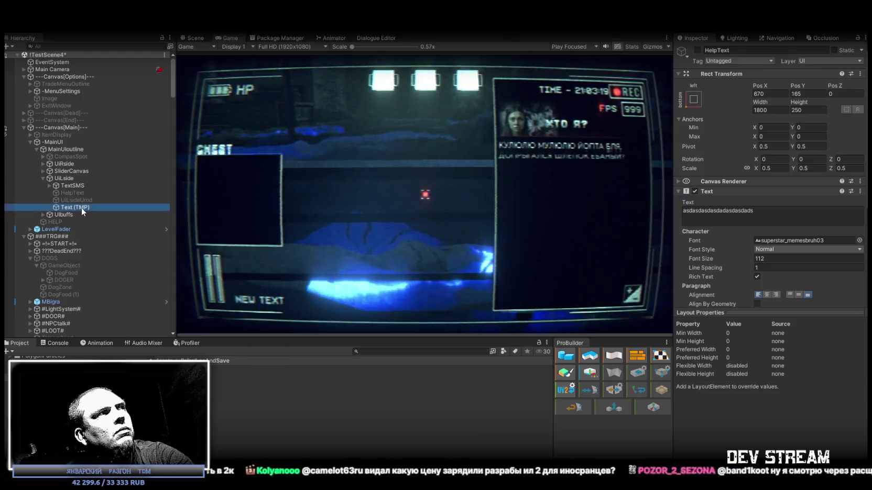
{"action": "key", "text": "Home"}
Rename Text (TMP) to HelpText (TMP) and drag it just above the old HelpText.
{"action": "type", "text": "Help"}
{"action": "left_click", "coordinate": [76, 201]}
{"action": "left_click_drag", "start_coordinate": [72, 207], "coordinate": [75, 190]}
{"action": "left_click", "coordinate": [74, 200]}
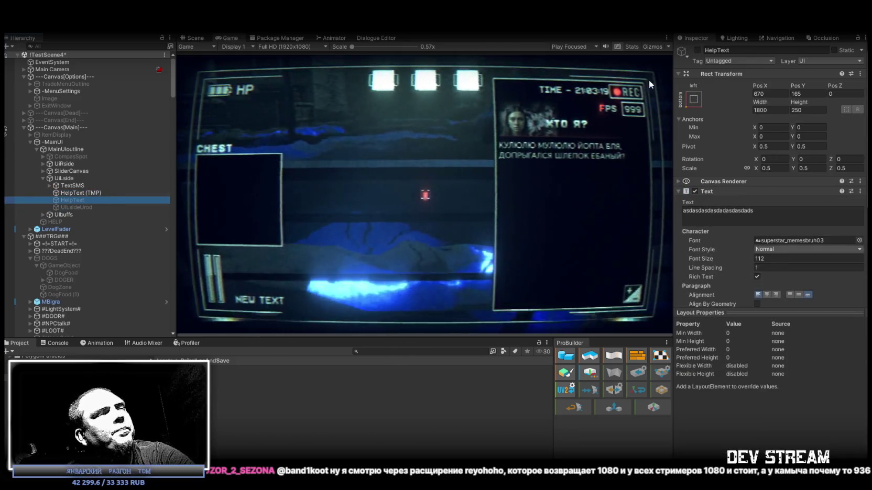
{"action": "left_click", "coordinate": [77, 193]}
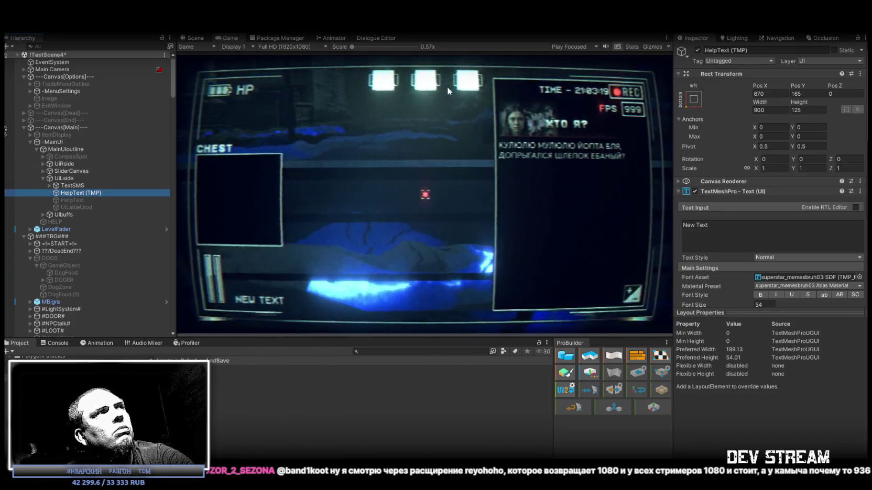
{"action": "left_click", "coordinate": [737, 229]}
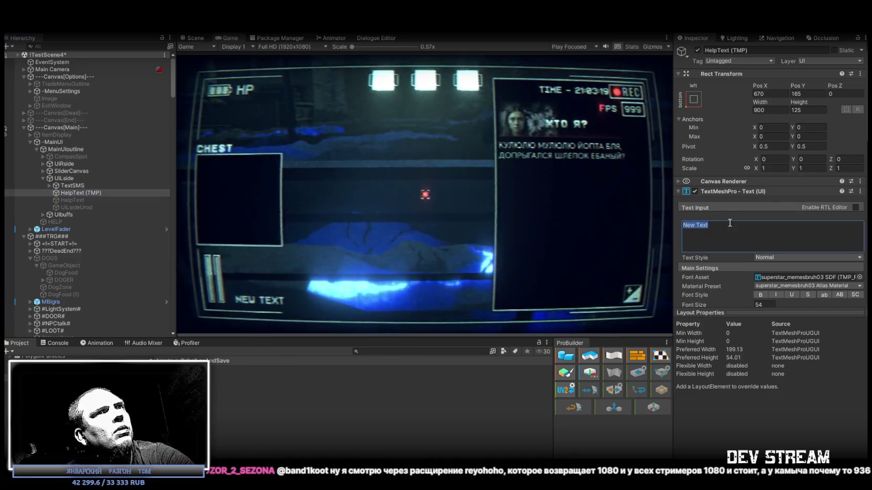
Type a long 'asdasd…' test string into HelpText (TMP), then select and delete it all.
{"action": "type", "text": "asdasdasdasdadsads"}
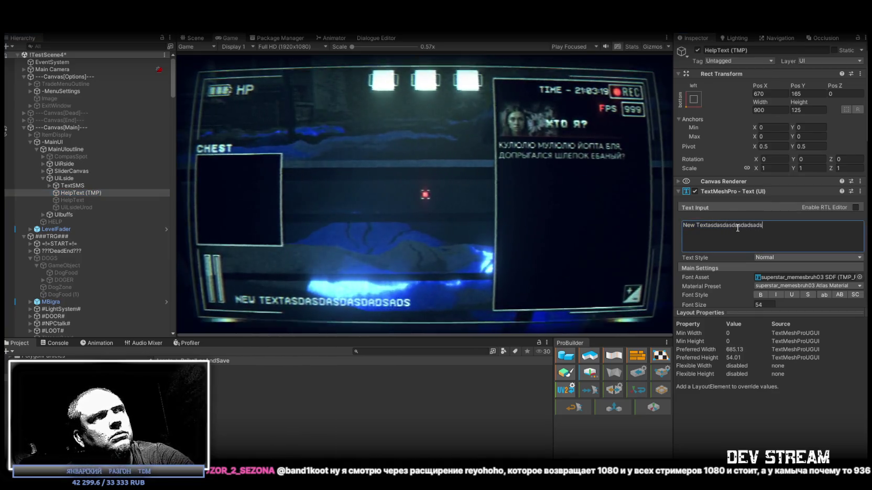
{"action": "type", "text": "adsasdadsasdadsadsadsasdasdasdsdadsasdasdads"}
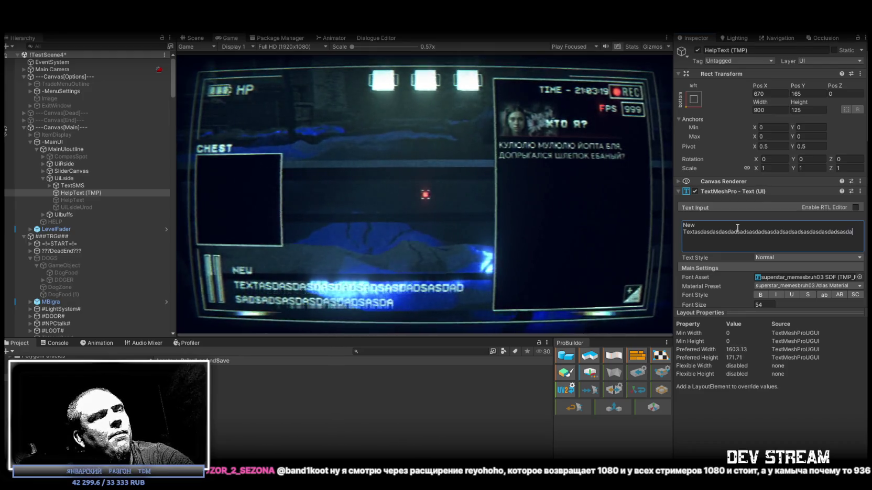
{"action": "key", "text": "ctrl+a"}
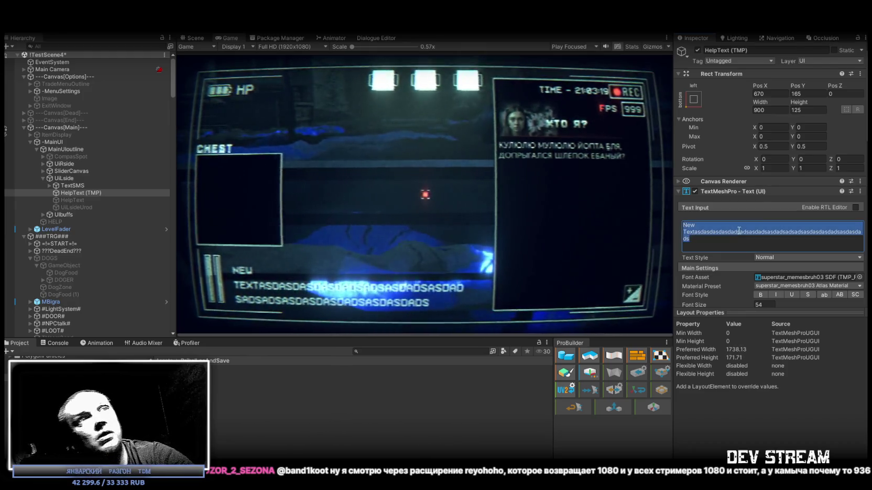
{"action": "key", "text": "BackSpace"}
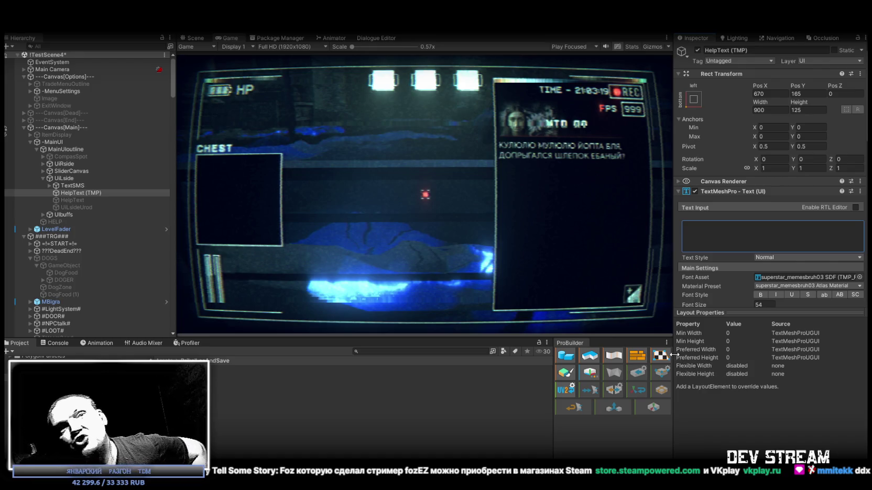
{"action": "left_click", "coordinate": [728, 230]}
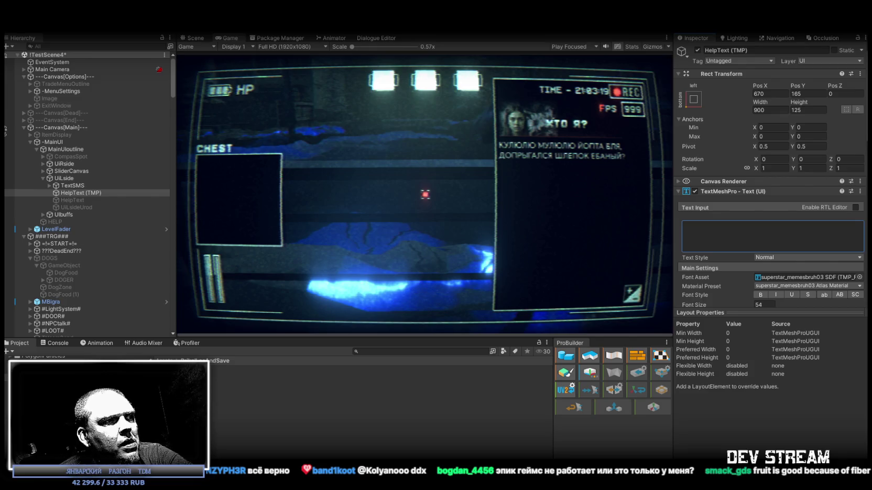
{"action": "key", "text": "alt+Tab"}
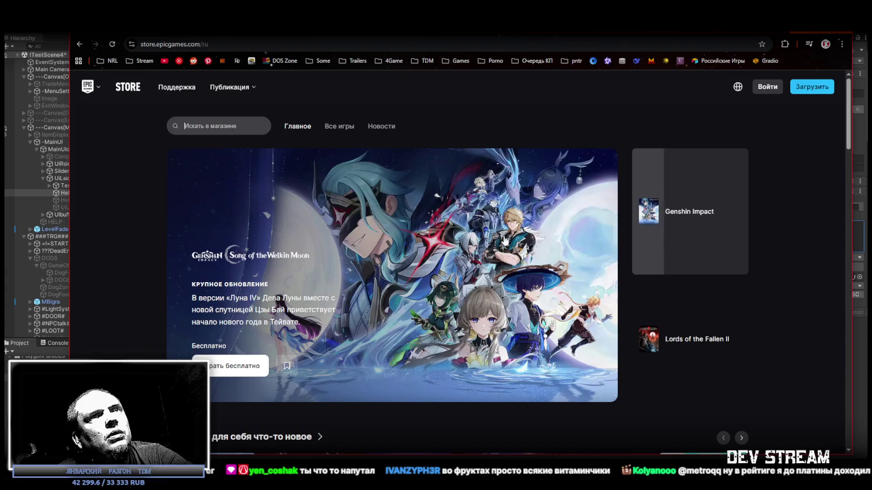
{"action": "scroll", "coordinate": [447, 280], "scroll_direction": "down", "scroll_amount": 10}
{"action": "scroll", "coordinate": [446, 280], "scroll_direction": "down", "scroll_amount": 10}
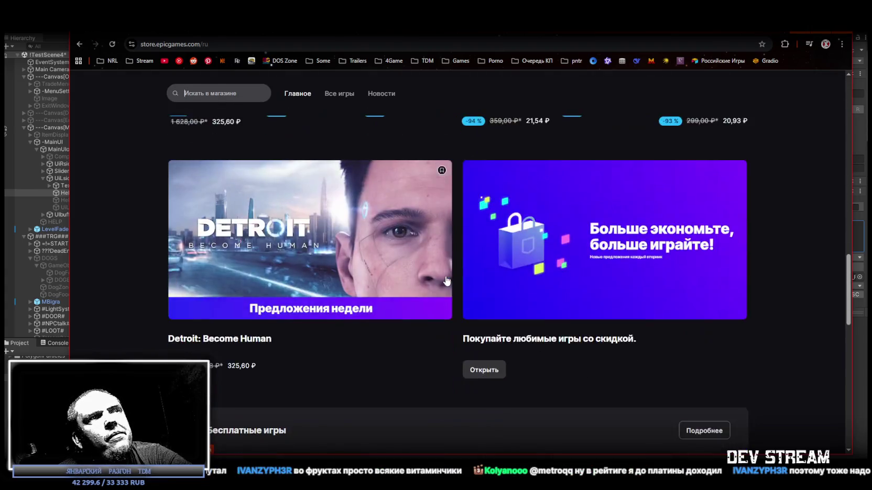
{"action": "key", "text": "alt+Tab"}
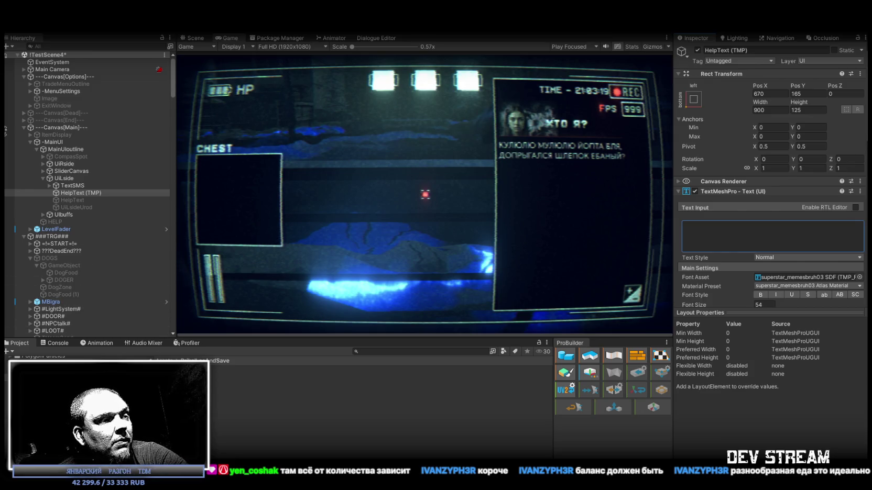
Replace all of MouseOverInfo.cs with the pasted TextMeshProUGUI script and save it.
{"action": "key", "text": "alt+Tab"}
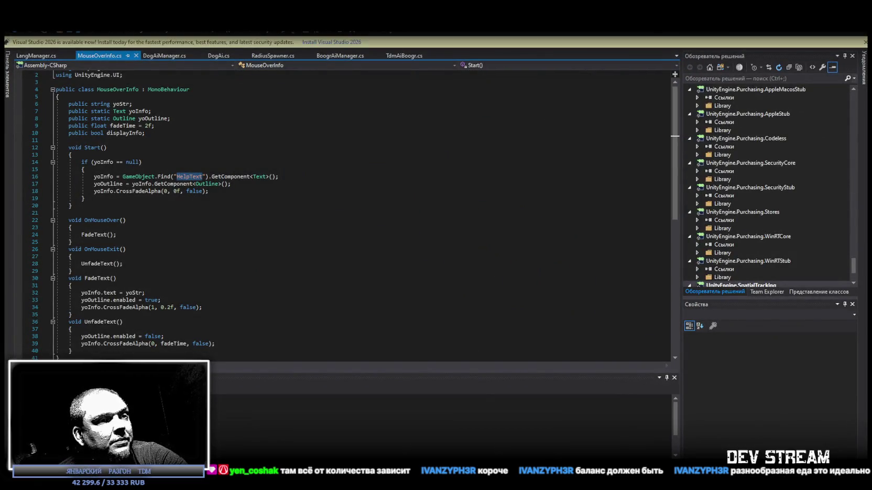
{"action": "key", "text": "alt+Tab"}
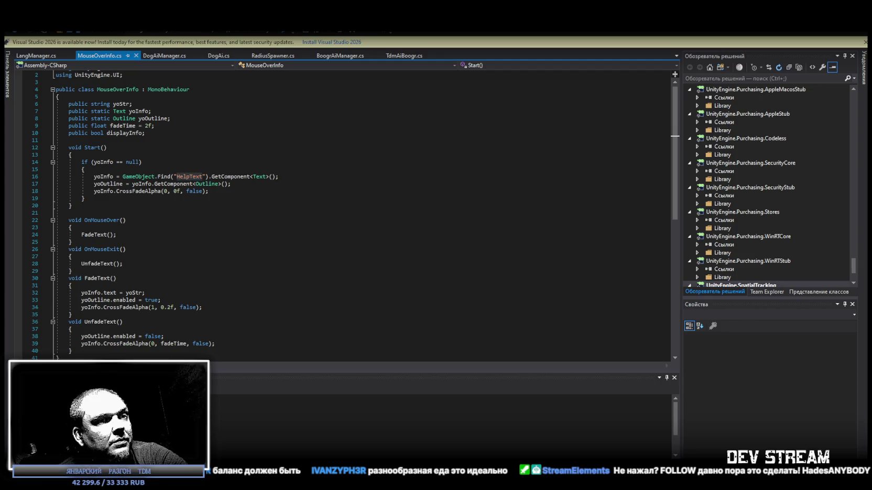
{"action": "scroll", "coordinate": [93, 224], "scroll_direction": "down", "scroll_amount": 8}
{"action": "key", "text": "ctrl+a"}
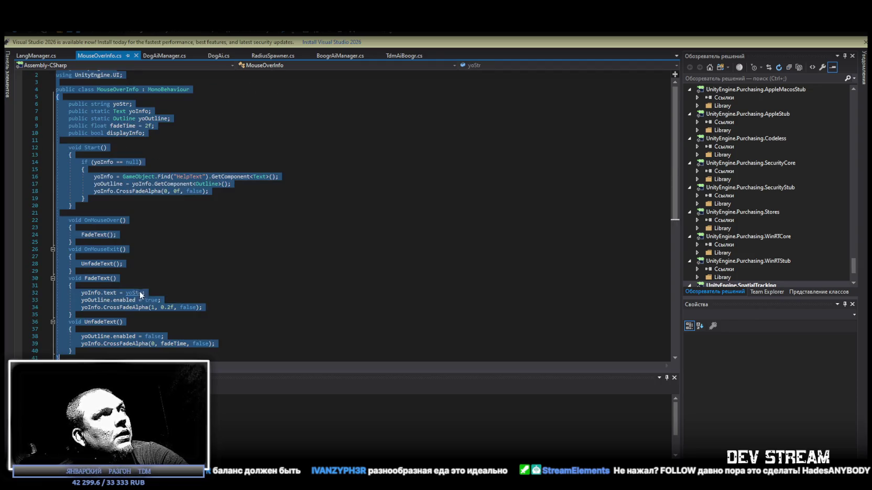
{"action": "key", "text": "ctrl+v"}
{"action": "key", "text": "ctrl+s"}
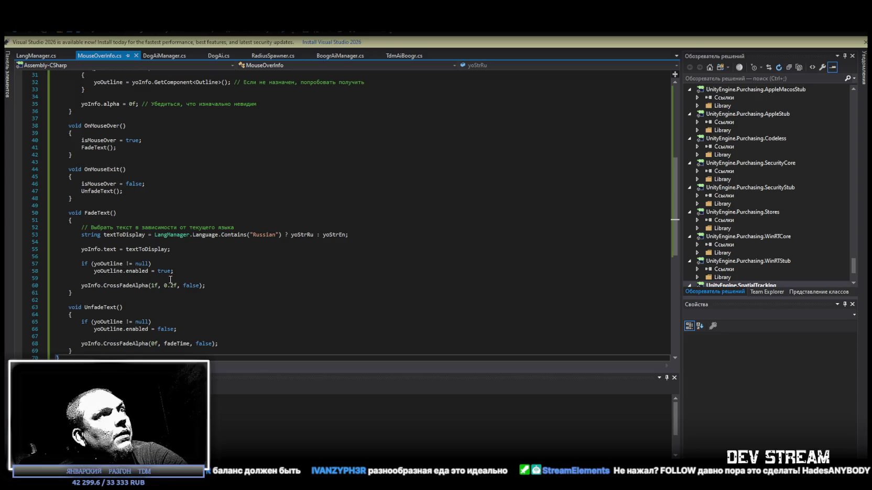
Scroll through the saved MouseOverInfo script to review it, then check the Qwen3-Coder chat.
{"action": "scroll", "coordinate": [170, 279], "scroll_direction": "up", "scroll_amount": 1}
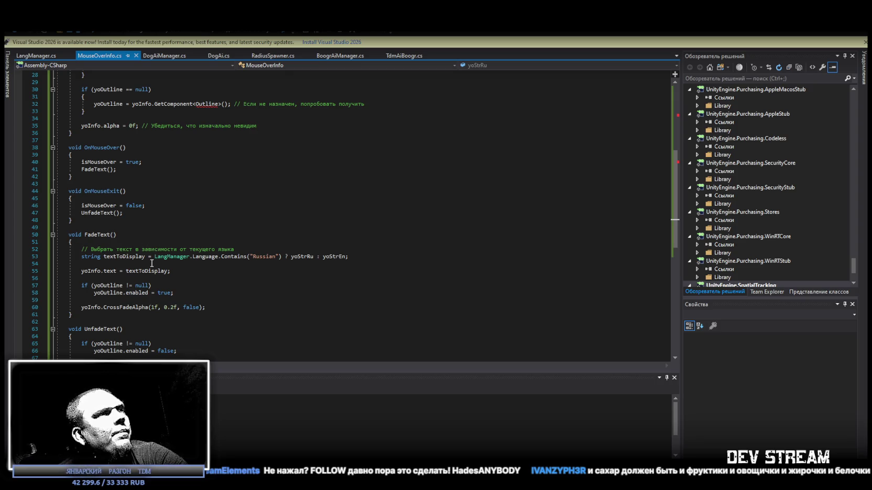
{"action": "scroll", "coordinate": [151, 264], "scroll_direction": "down", "scroll_amount": 1}
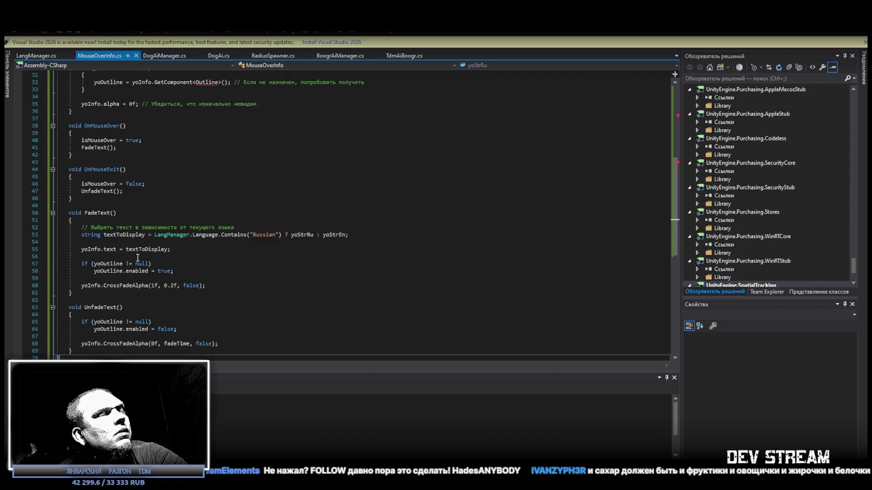
{"action": "scroll", "coordinate": [137, 257], "scroll_direction": "down", "scroll_amount": 1}
{"action": "scroll", "coordinate": [135, 257], "scroll_direction": "up", "scroll_amount": 1}
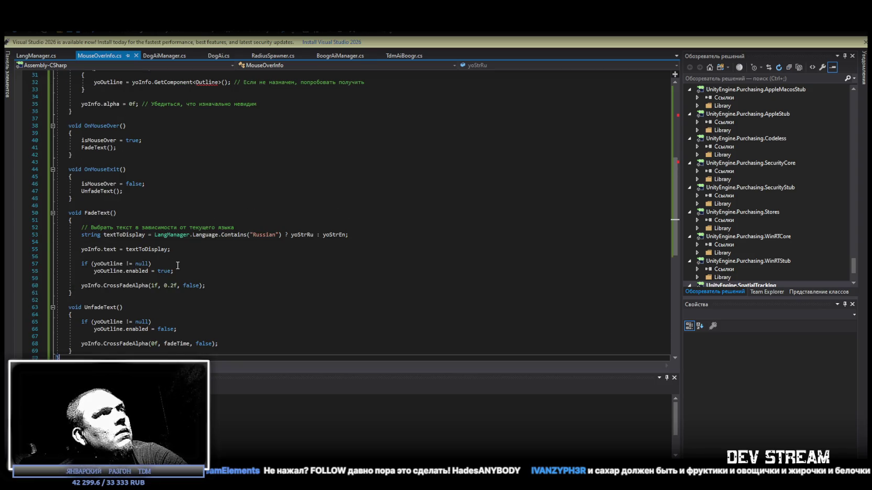
{"action": "scroll", "coordinate": [175, 265], "scroll_direction": "up", "scroll_amount": 6}
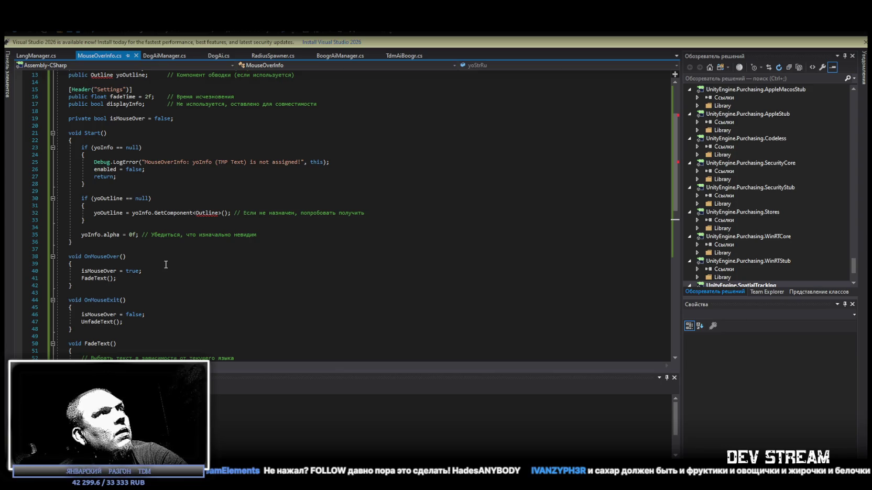
{"action": "scroll", "coordinate": [165, 265], "scroll_direction": "up", "scroll_amount": 1}
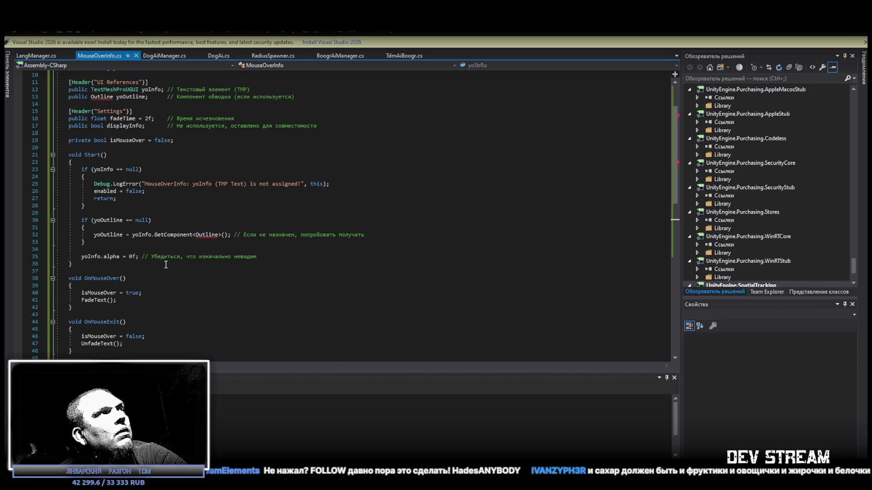
{"action": "scroll", "coordinate": [166, 265], "scroll_direction": "up", "scroll_amount": 1}
{"action": "scroll", "coordinate": [166, 265], "scroll_direction": "up", "scroll_amount": 1}
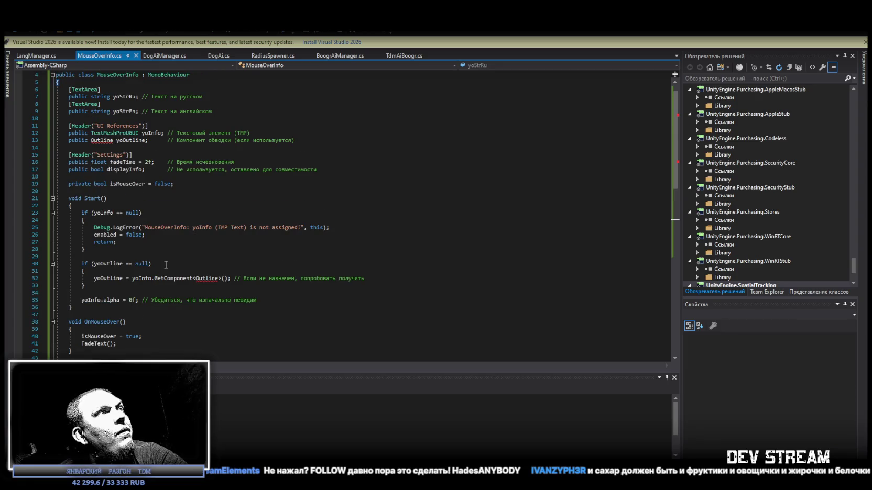
{"action": "scroll", "coordinate": [166, 265], "scroll_direction": "up", "scroll_amount": 1}
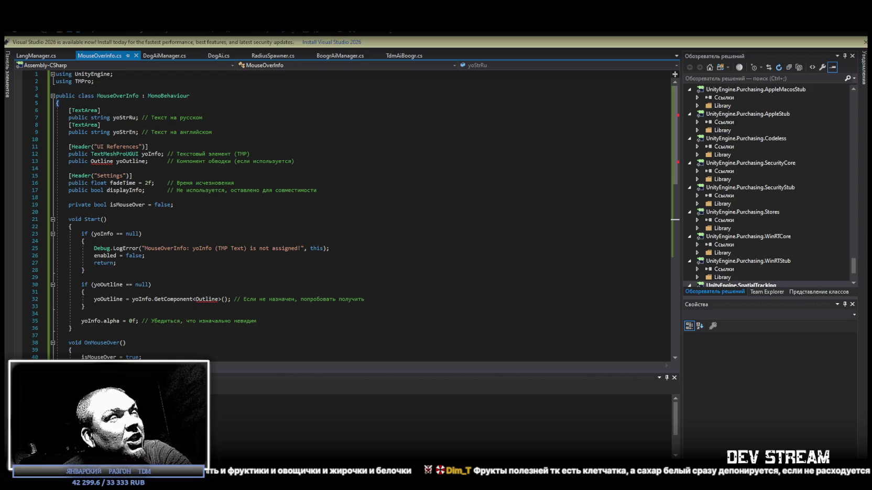
{"action": "key", "text": "alt+Tab"}
{"action": "scroll", "coordinate": [302, 232], "scroll_direction": "up", "scroll_amount": 2}
Read through Qwen3-Coder's corrected MouseOverInfo reply that removes the Outline code.
{"action": "left_click_drag", "start_coordinate": [273, 287], "coordinate": [450, 286]}
{"action": "left_click", "coordinate": [379, 284]}
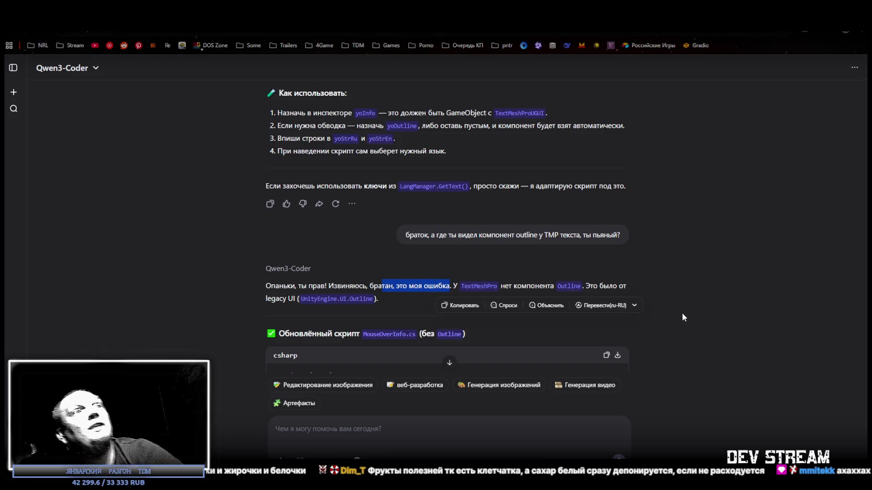
{"action": "scroll", "coordinate": [682, 317], "scroll_direction": "down", "scroll_amount": 2}
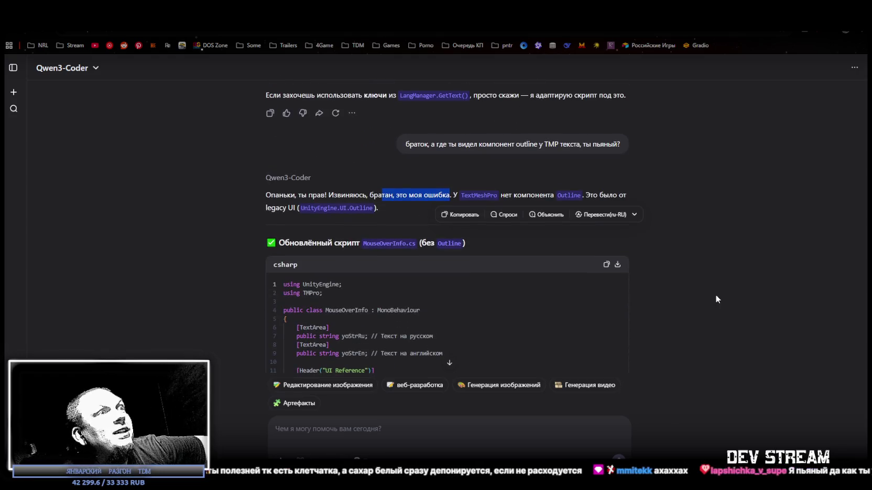
{"action": "scroll", "coordinate": [715, 291], "scroll_direction": "down", "scroll_amount": 12}
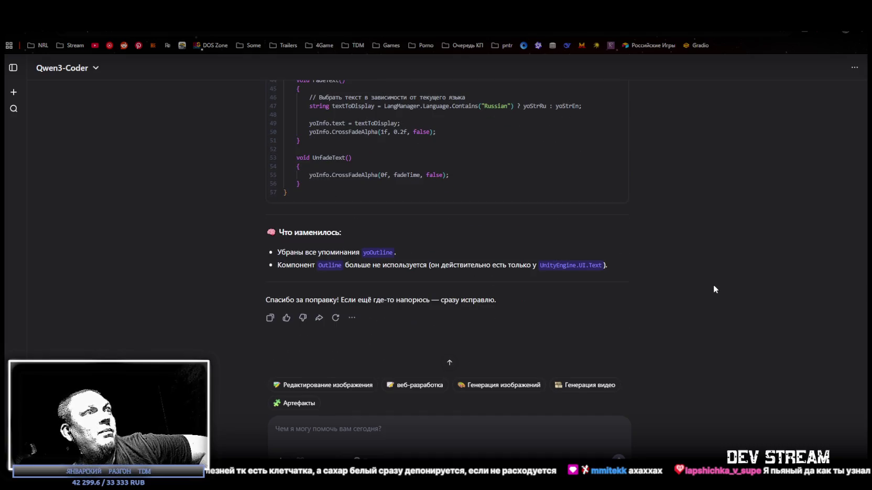
{"action": "scroll", "coordinate": [714, 290], "scroll_direction": "up", "scroll_amount": 12}
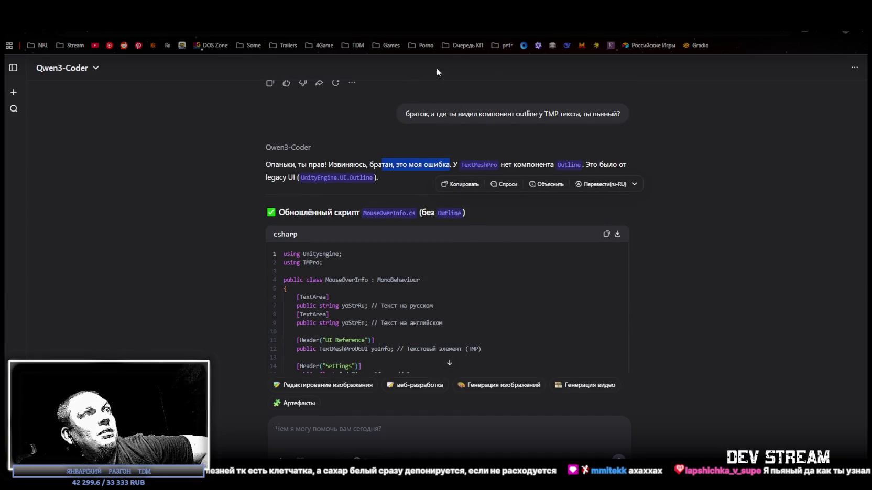
{"action": "key", "text": "alt+Tab"}
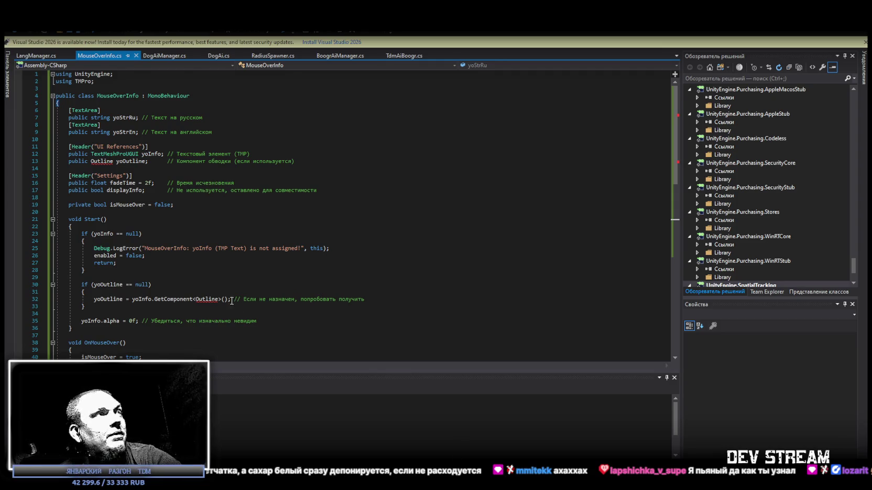
Paste the Outline-free code over MouseOverInfo.cs, keeping only the TextMeshPro yoInfo reference.
{"action": "scroll", "coordinate": [231, 300], "scroll_direction": "down", "scroll_amount": 10}
{"action": "key", "text": "ctrl+a"}
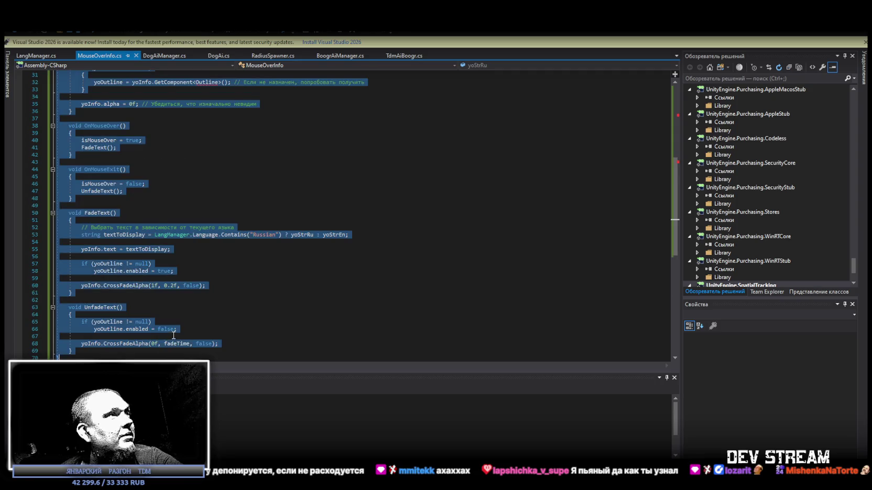
{"action": "key", "text": "ctrl+v"}
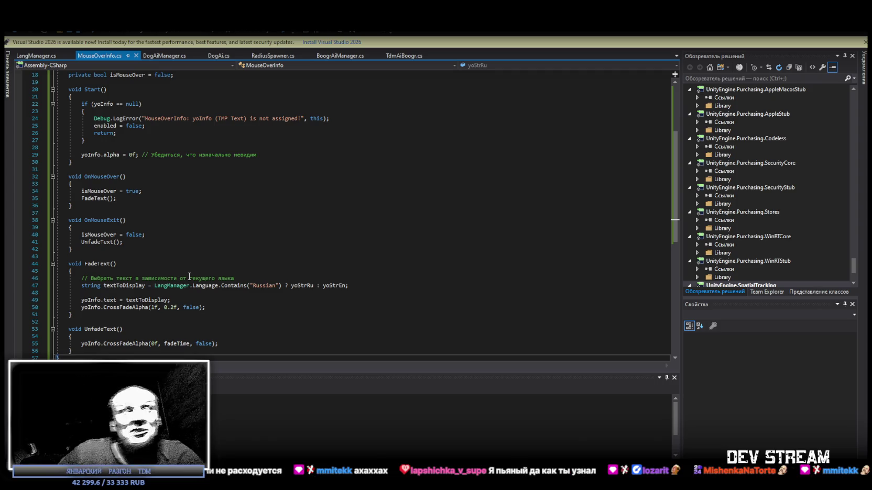
{"action": "scroll", "coordinate": [345, 175], "scroll_direction": "up", "scroll_amount": 6}
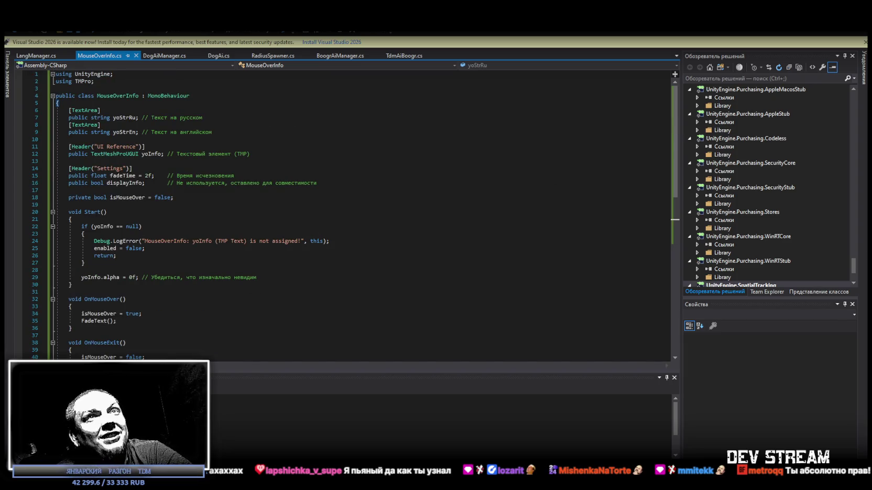
{"action": "key", "text": "alt+Tab"}
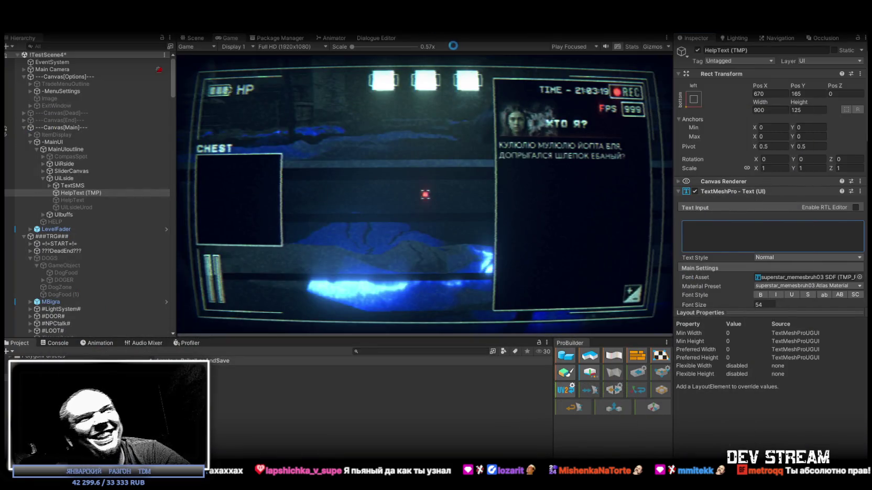
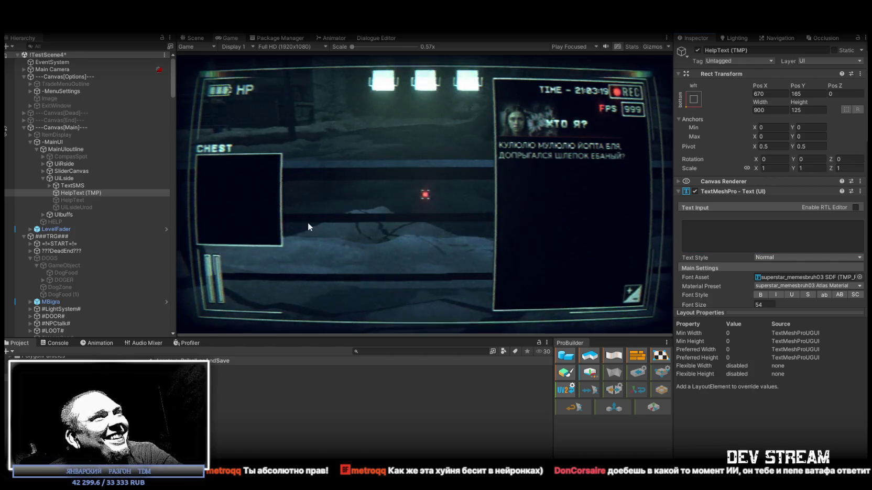
Select all street signs from znak_dom (0) through znak_dom (220) in the Hierarchy.
{"action": "left_click", "coordinate": [24, 77]}
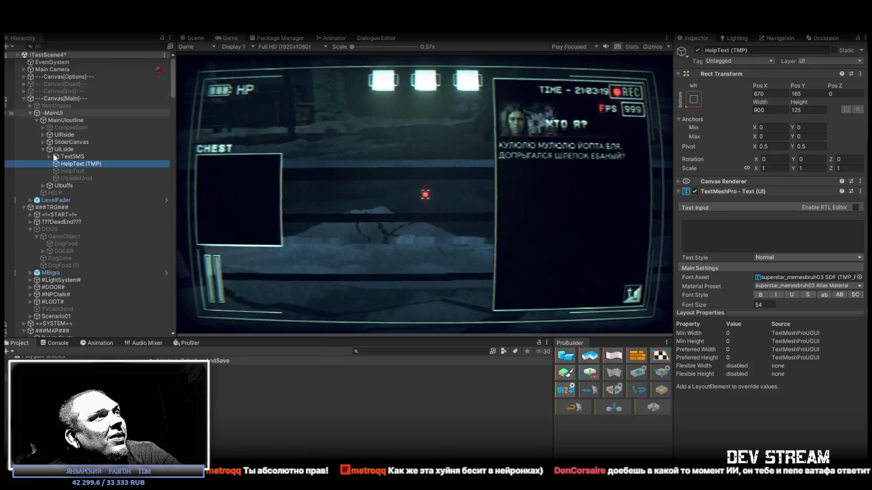
{"action": "scroll", "coordinate": [63, 209], "scroll_direction": "down", "scroll_amount": 5}
{"action": "left_click", "coordinate": [88, 303]}
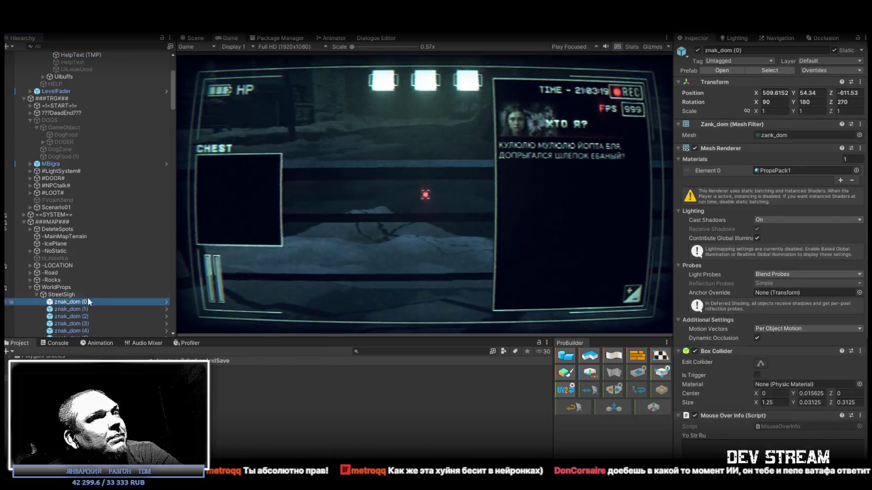
{"action": "scroll", "coordinate": [792, 298], "scroll_direction": "down", "scroll_amount": 5}
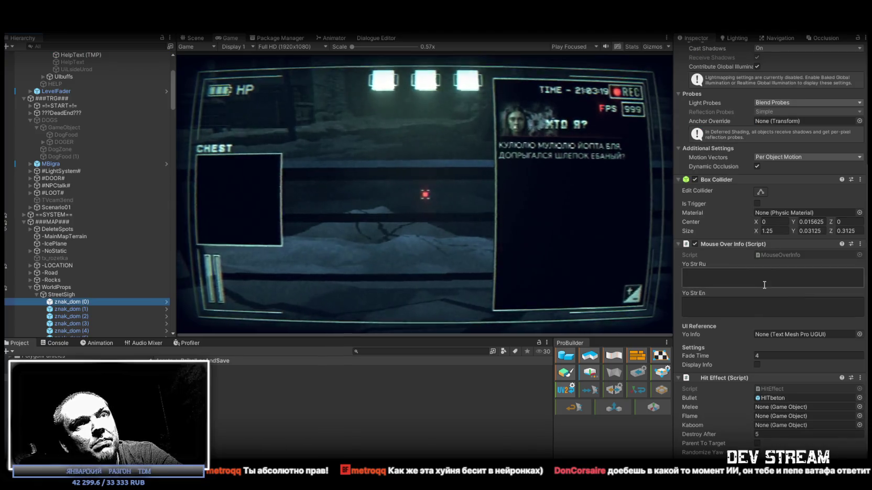
{"action": "scroll", "coordinate": [126, 303], "scroll_direction": "down", "scroll_amount": 20}
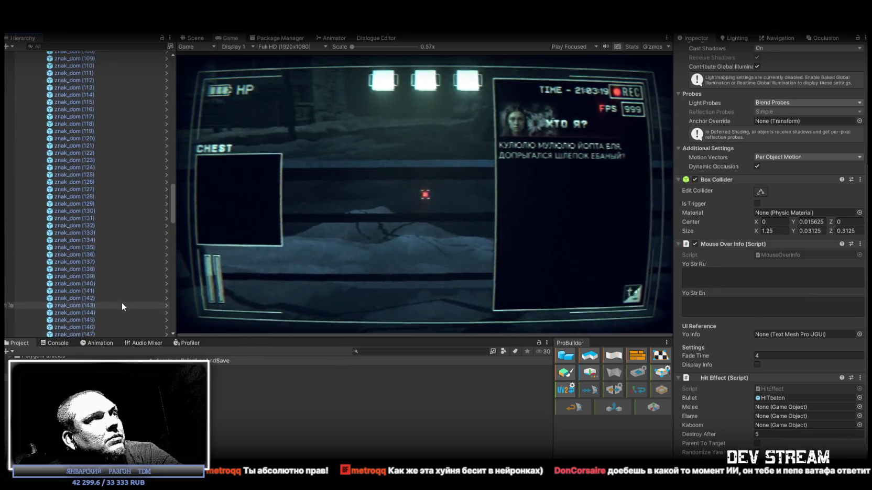
{"action": "scroll", "coordinate": [122, 302], "scroll_direction": "down", "scroll_amount": 20}
{"action": "left_click", "coordinate": [98, 264], "text": "shift"}
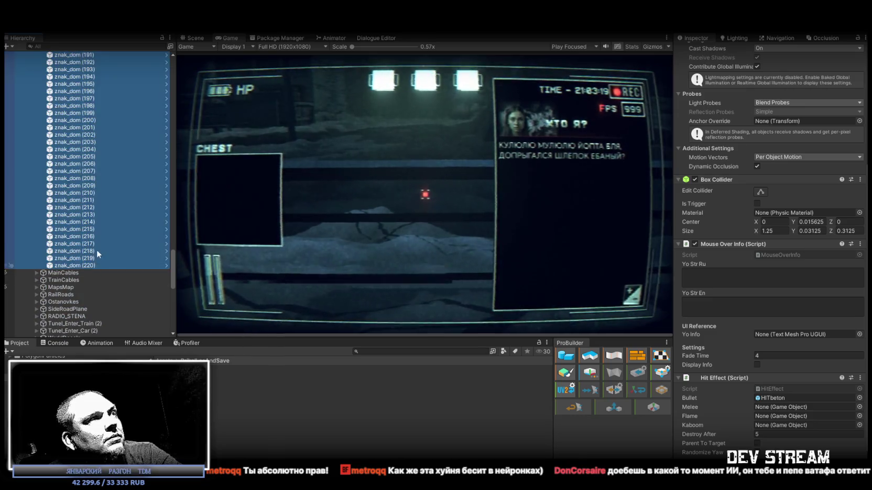
{"action": "scroll", "coordinate": [96, 254], "scroll_direction": "up", "scroll_amount": 5}
Assign HelpText (TMP) as their Yo Info reference, searching the picker for 'help'.
{"action": "left_click", "coordinate": [860, 335]}
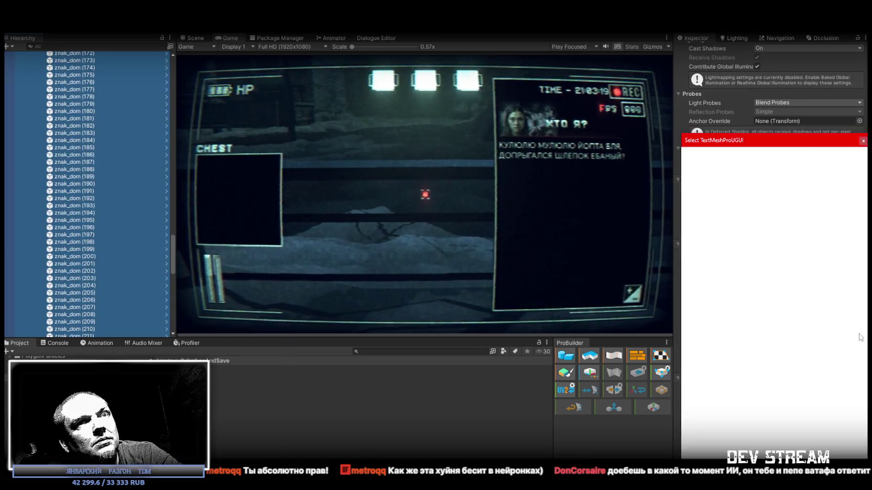
{"action": "type", "text": "рудз"}
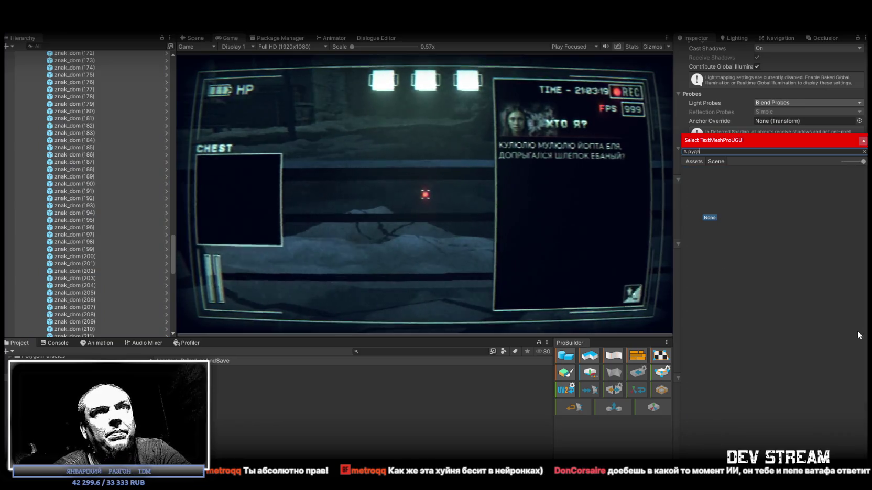
{"action": "key", "text": "BackSpace"}
{"action": "key", "text": "BackSpace"}
{"action": "key", "text": "BackSpace"}
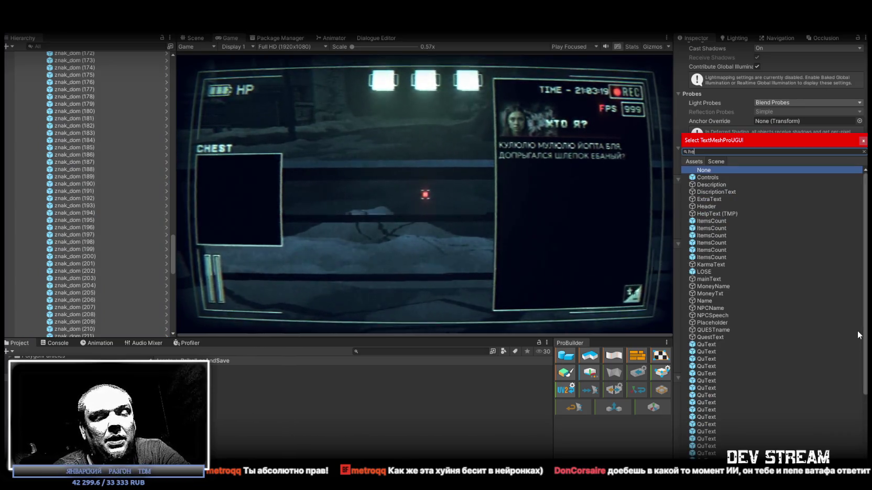
{"action": "type", "text": "help"}
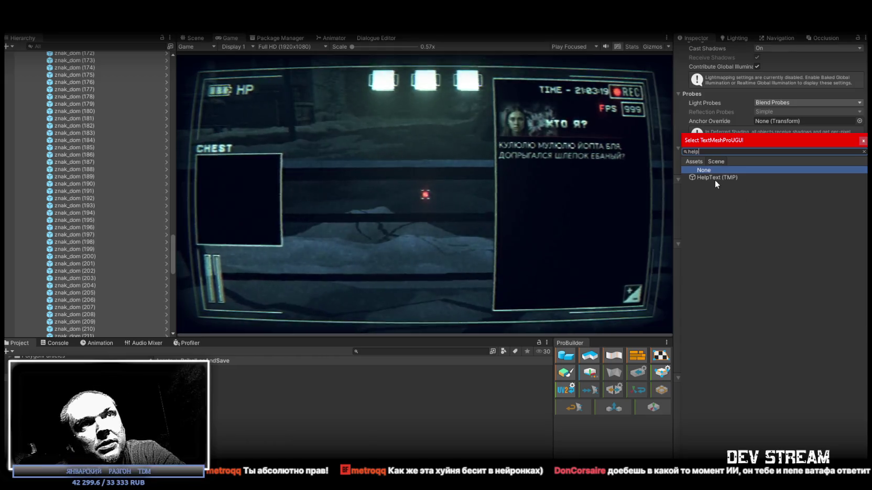
{"action": "double_click", "coordinate": [715, 184]}
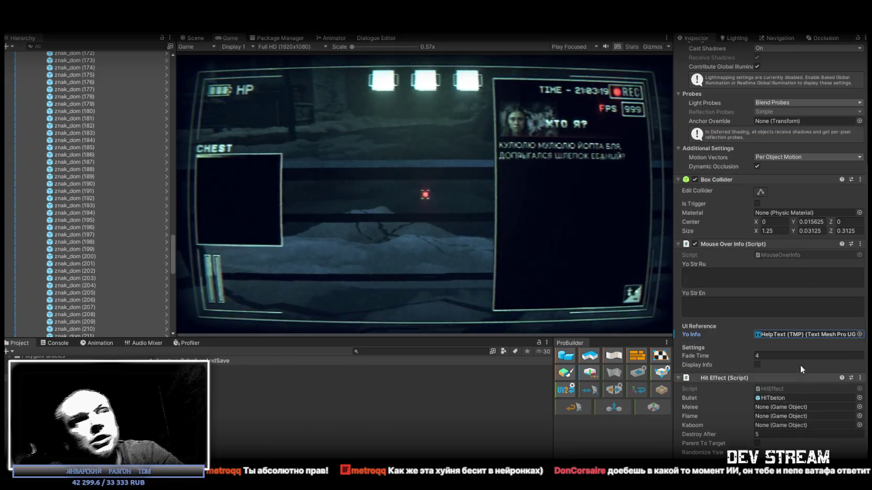
Paste the Russian label 'Трасса М-13' into the Yo Str Ru field.
{"action": "left_click", "coordinate": [766, 284]}
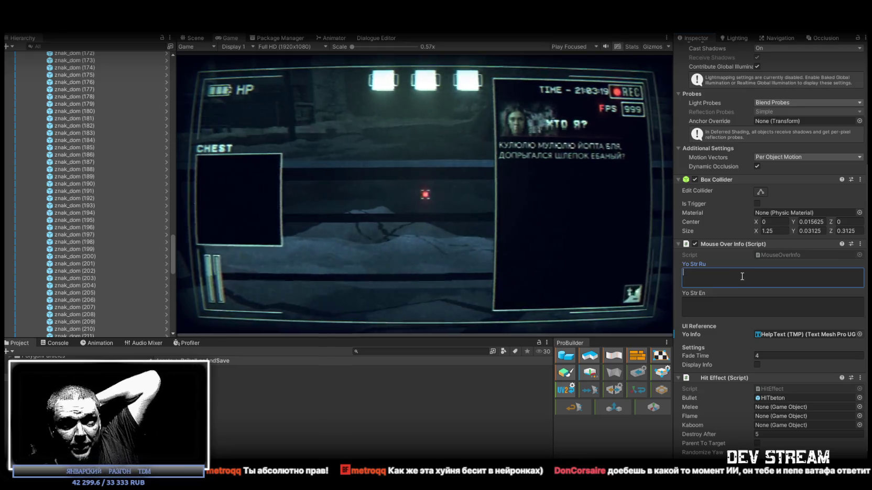
{"action": "scroll", "coordinate": [759, 346], "scroll_direction": "down", "scroll_amount": 1}
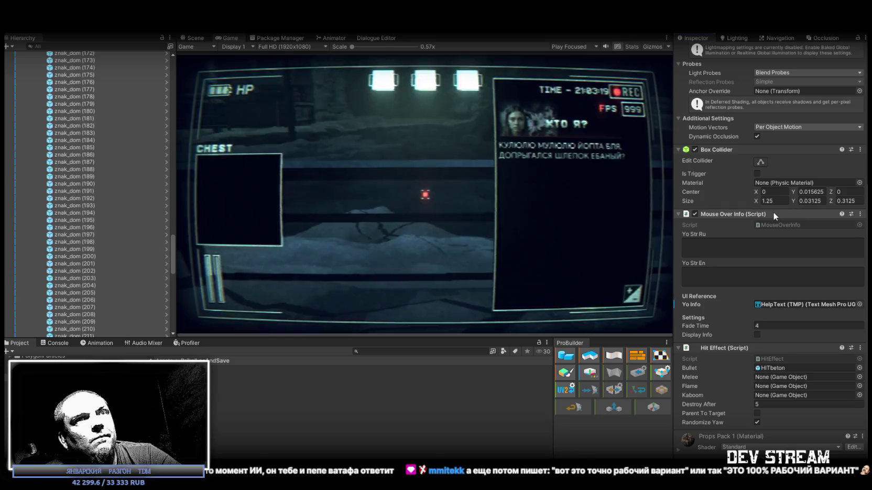
{"action": "scroll", "coordinate": [758, 239], "scroll_direction": "up", "scroll_amount": 4}
{"action": "scroll", "coordinate": [758, 239], "scroll_direction": "up", "scroll_amount": 3}
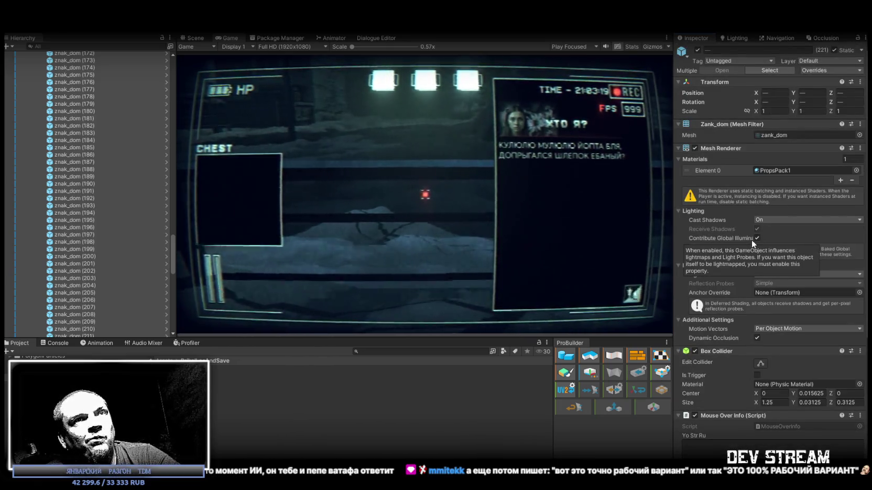
{"action": "scroll", "coordinate": [751, 240], "scroll_direction": "down", "scroll_amount": 7}
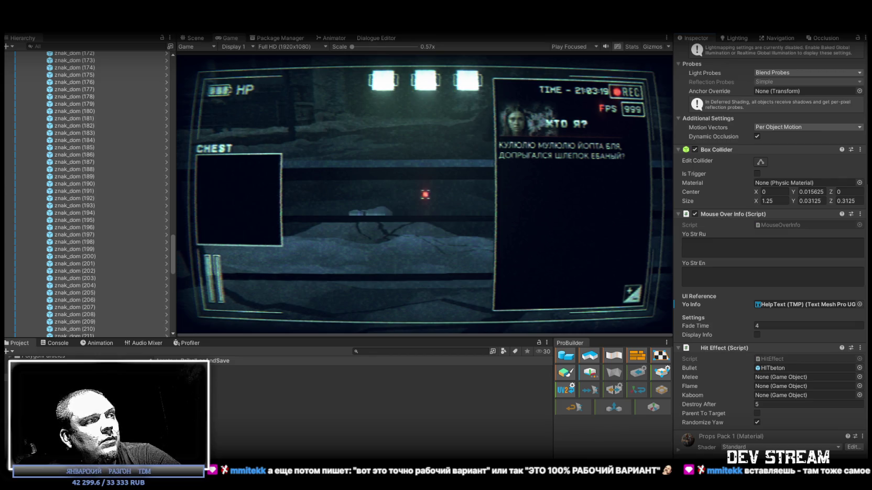
{"action": "left_click", "coordinate": [733, 246]}
{"action": "type", "text": "Трасса М-13"}
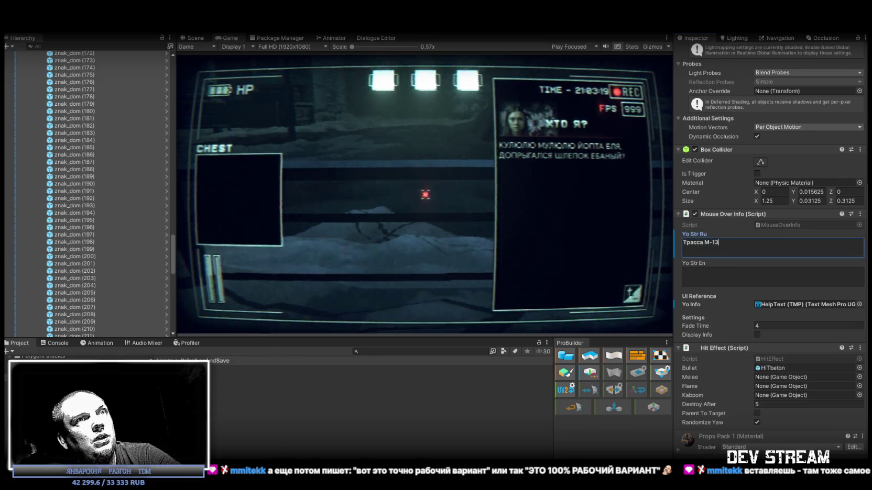
Enter 'Trassa M-13' as the Yo Str En label and start the game.
{"action": "left_click", "coordinate": [725, 278]}
{"action": "type", "text": "Trassa M-13"}
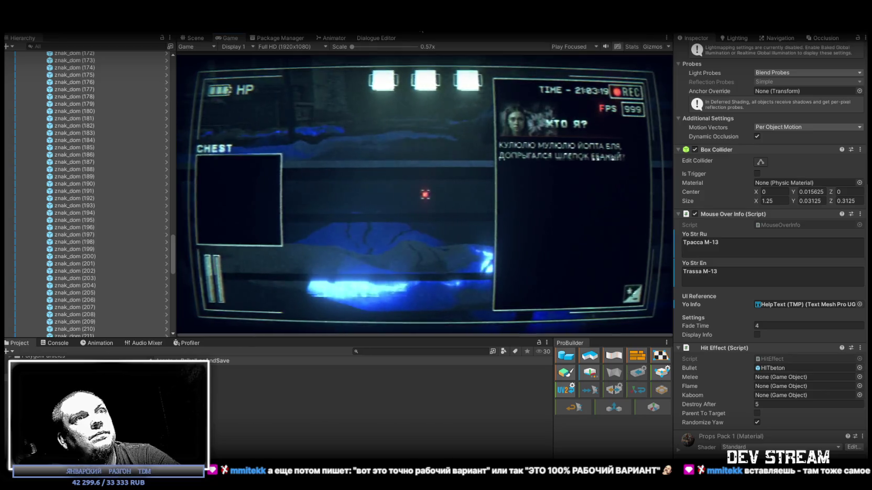
{"action": "key", "text": "Escape"}
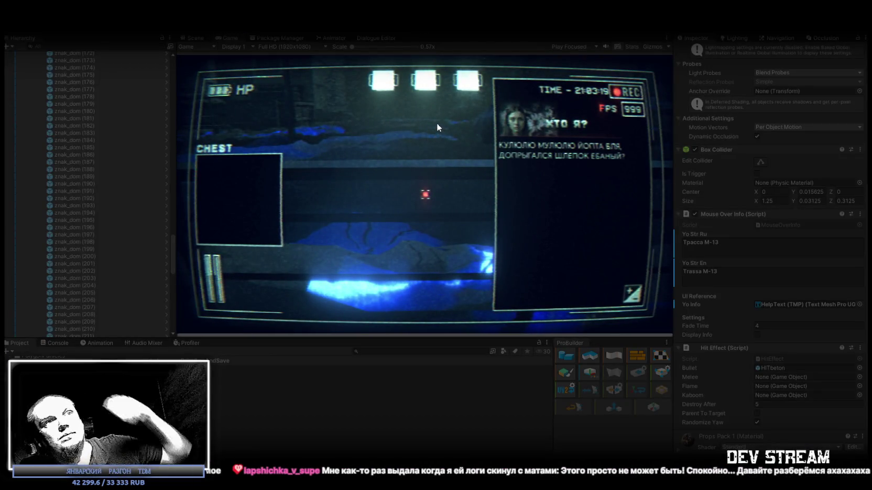
{"action": "left_click", "coordinate": [429, 119]}
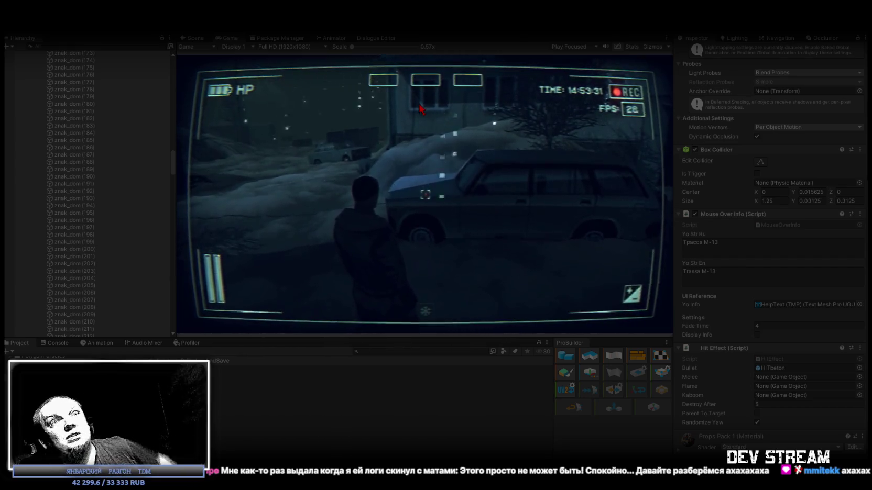
Walk the character forward with W alongside the fence to the apartment building.
{"action": "left_click", "coordinate": [421, 109]}
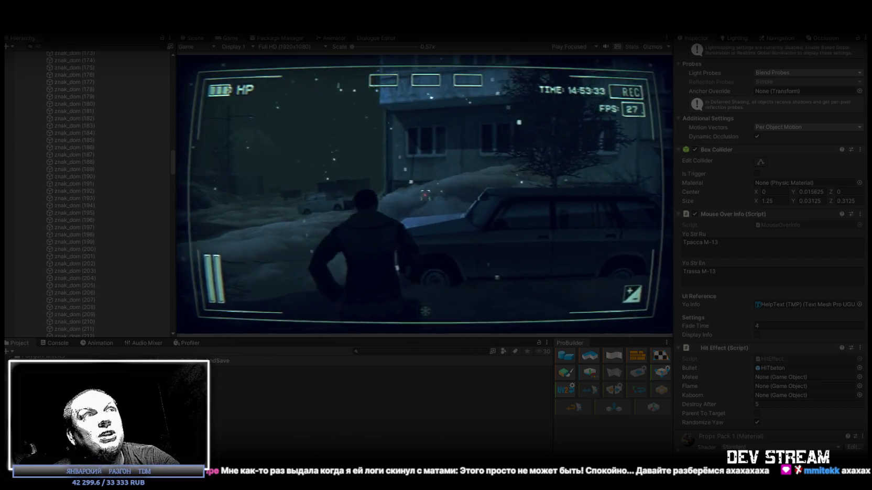
{"action": "key", "text": "w"}
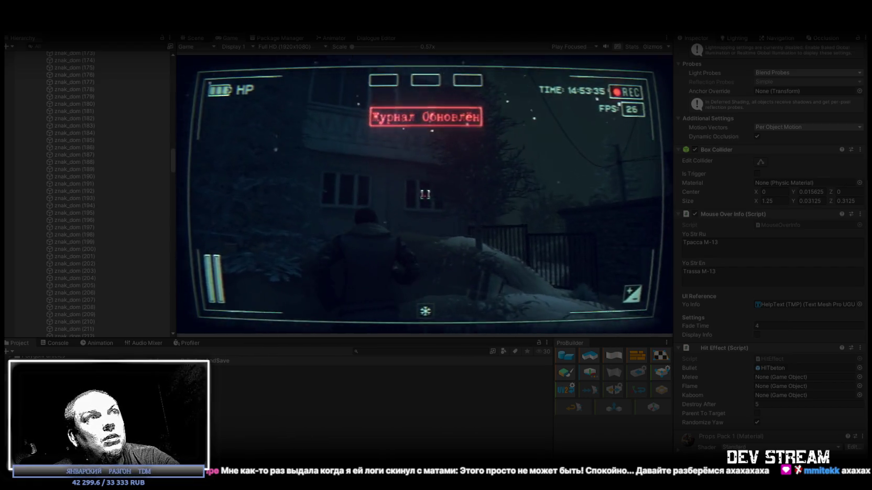
{"action": "key", "text": "w"}
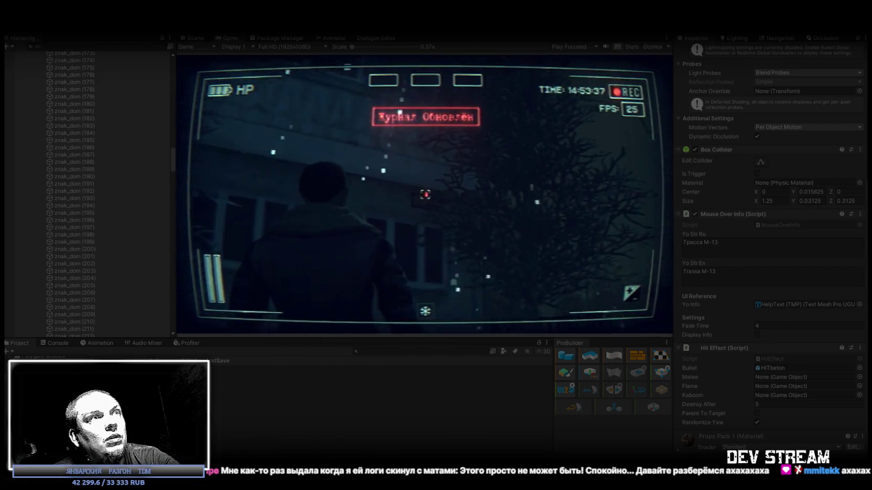
{"action": "key", "text": "w"}
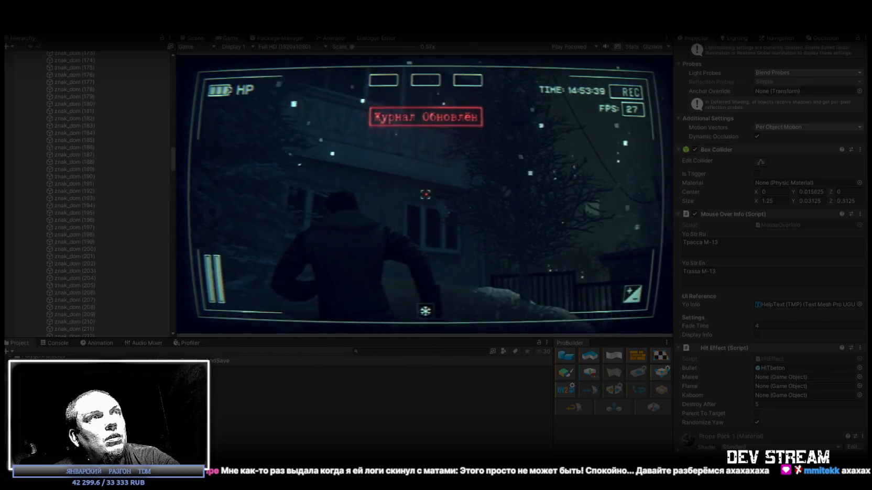
{"action": "key", "text": "w"}
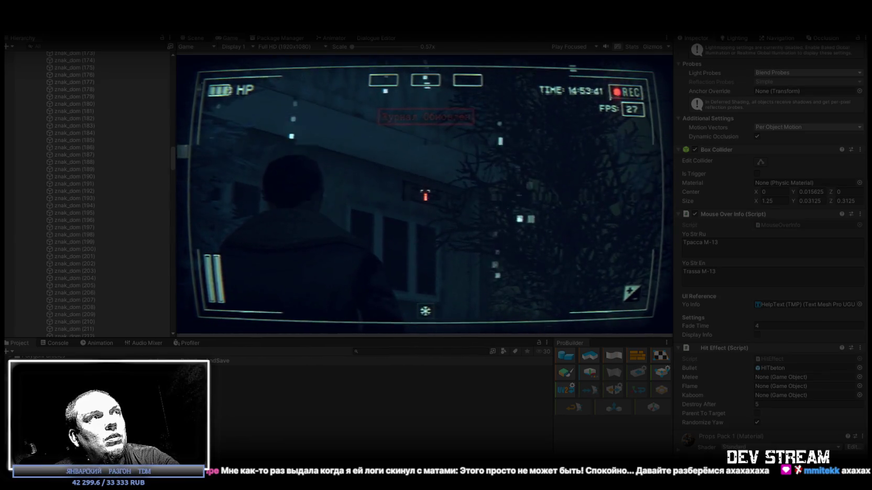
{"action": "key", "text": "w"}
{"action": "key", "text": "Escape"}
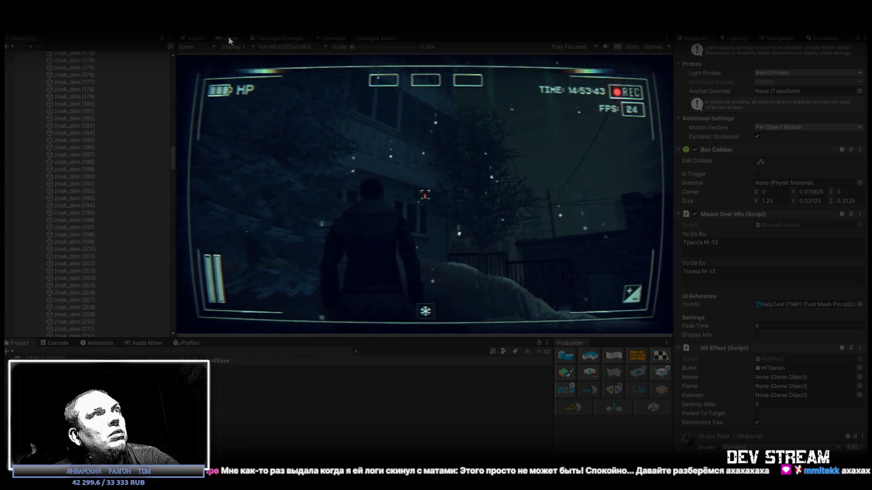
{"action": "scroll", "coordinate": [51, 225], "scroll_direction": "up", "scroll_amount": 20}
{"action": "scroll", "coordinate": [78, 203], "scroll_direction": "up", "scroll_amount": 8}
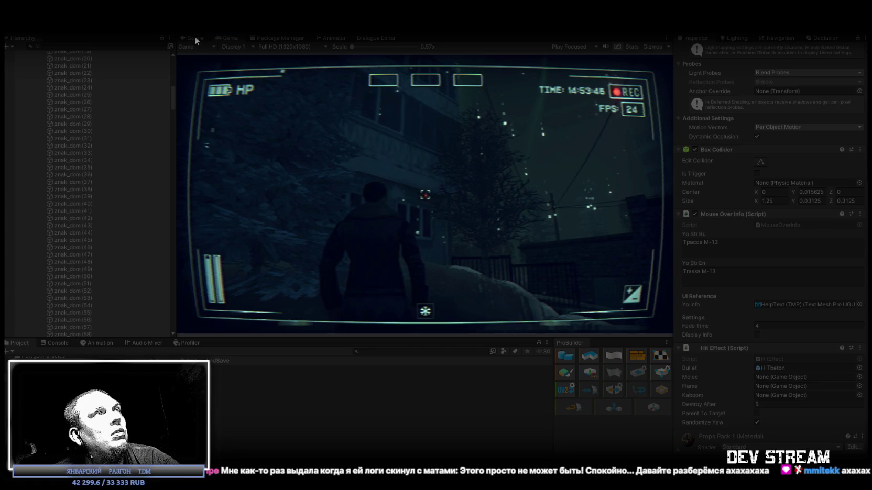
In the Scene view, hide gizmos, fly to and select the wall sign, then return to Game.
{"action": "left_click", "coordinate": [195, 37]}
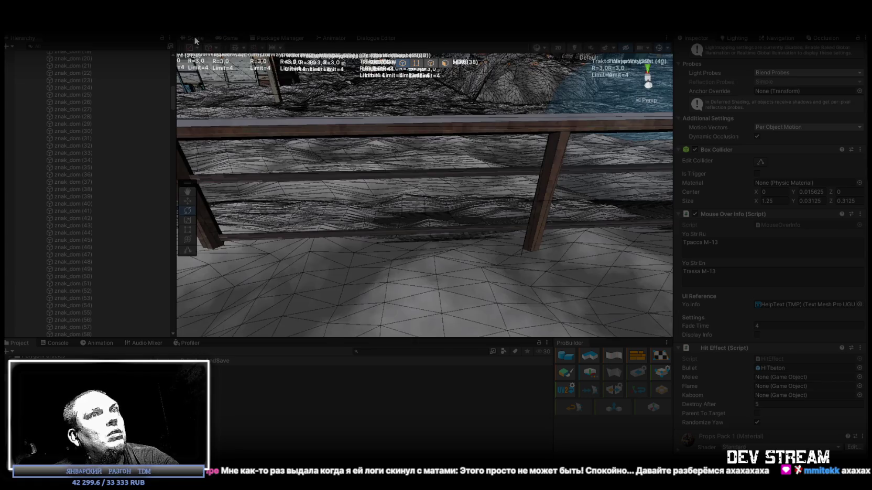
{"action": "left_click", "coordinate": [659, 47]}
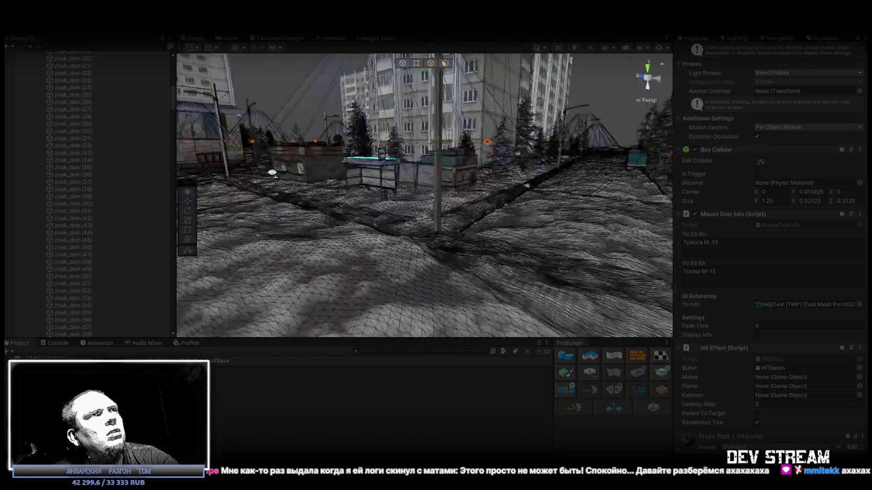
{"action": "mouse_move", "coordinate": [472, 189]}
{"action": "left_mouse_down"}
{"action": "mouse_move", "coordinate": [414, 188]}
{"action": "mouse_move", "coordinate": [559, 199]}
{"action": "mouse_move", "coordinate": [471, 208]}
{"action": "mouse_move", "coordinate": [464, 186]}
{"action": "mouse_move", "coordinate": [440, 169]}
{"action": "mouse_move", "coordinate": [425, 171]}
{"action": "mouse_move", "coordinate": [435, 175]}
{"action": "left_mouse_up"}
{"action": "left_click", "coordinate": [440, 168]}
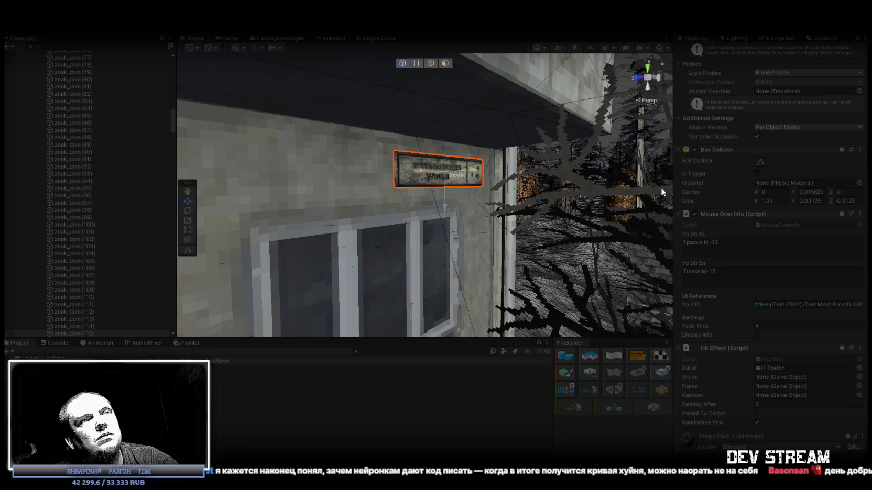
{"action": "left_click", "coordinate": [225, 37]}
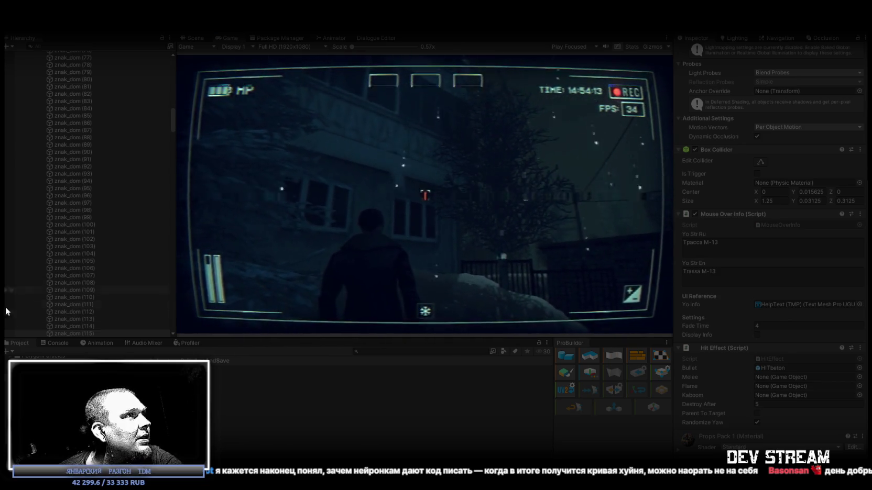
Show the Console, inspect a logged message, and click back into the Game view.
{"action": "left_click", "coordinate": [56, 343]}
{"action": "left_click", "coordinate": [220, 399]}
{"action": "left_click", "coordinate": [410, 228]}
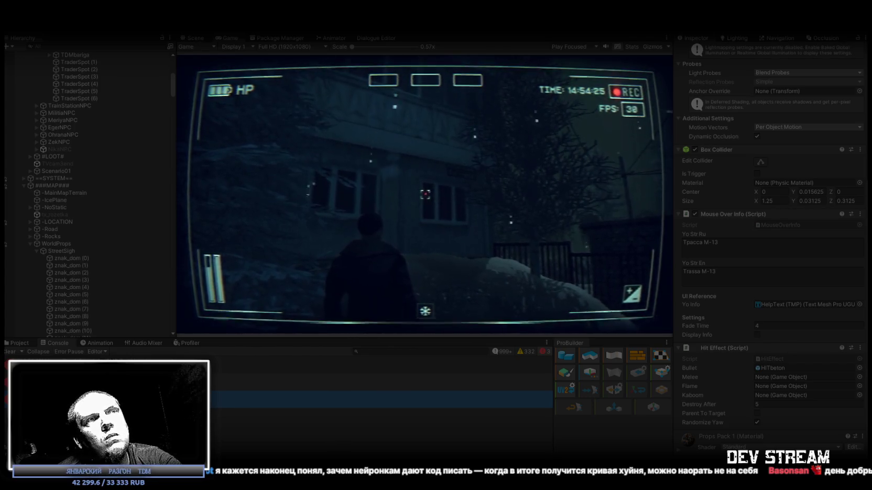
{"action": "scroll", "coordinate": [70, 199], "scroll_direction": "up", "scroll_amount": 10}
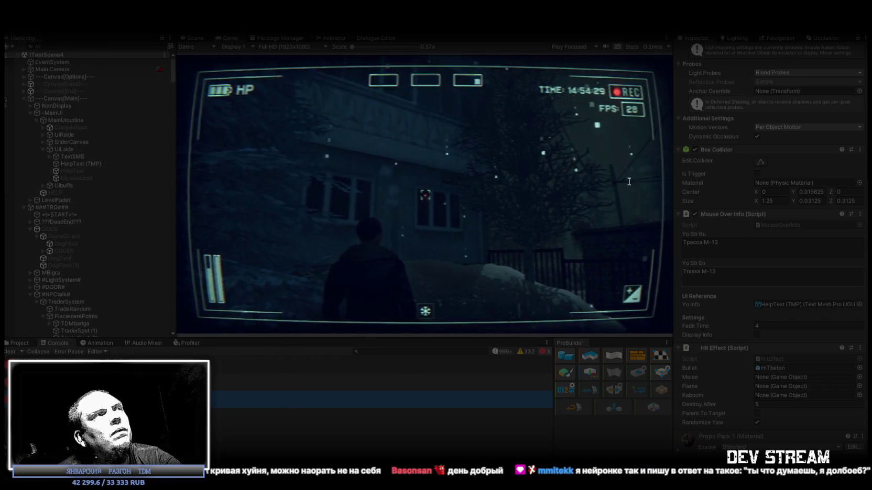
Select HelpText (TMP) and check its Text Input holds 'Трасса М-13'.
{"action": "left_click", "coordinate": [79, 164]}
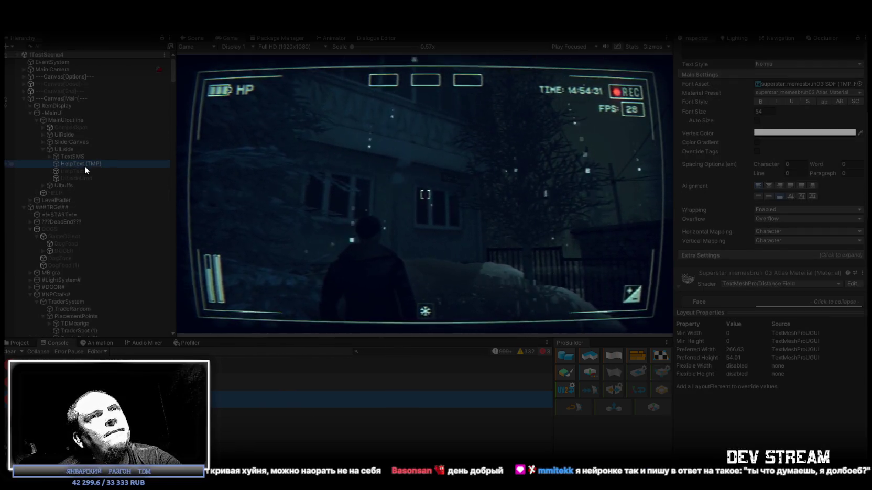
{"action": "scroll", "coordinate": [815, 189], "scroll_direction": "up", "scroll_amount": 5}
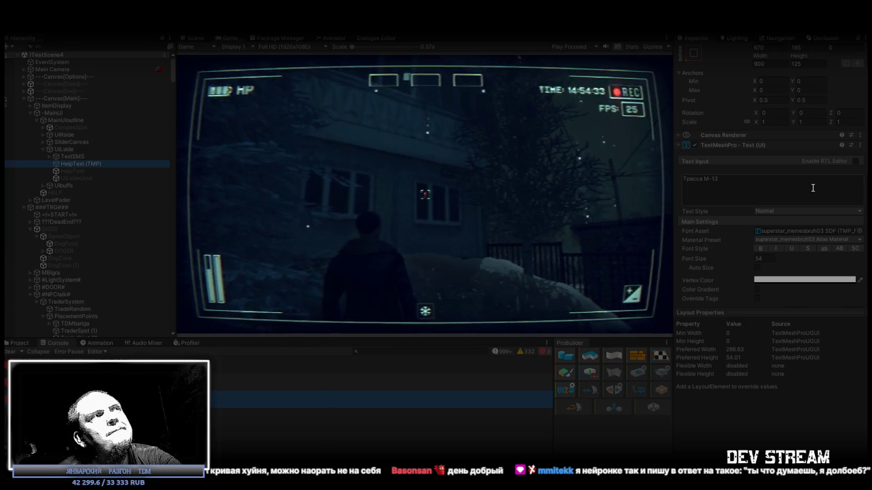
{"action": "scroll", "coordinate": [811, 187], "scroll_direction": "up", "scroll_amount": 3}
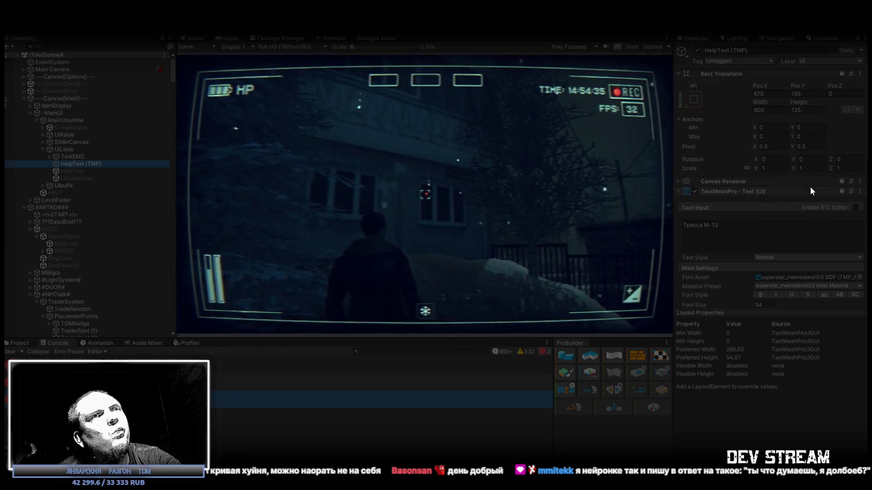
{"action": "left_click", "coordinate": [425, 194]}
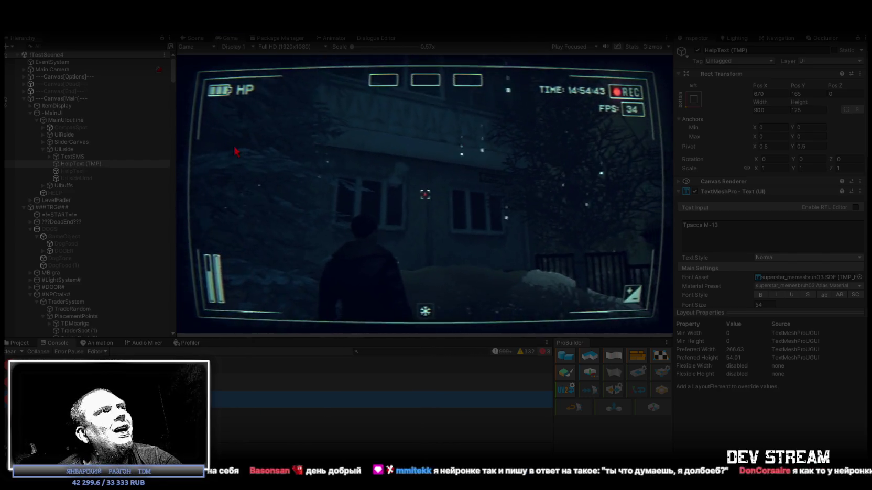
Select the older HelpText object for comparison, then switch to the Scene view.
{"action": "left_click", "coordinate": [70, 171]}
{"action": "scroll", "coordinate": [788, 262], "scroll_direction": "down", "scroll_amount": 2}
{"action": "scroll", "coordinate": [788, 262], "scroll_direction": "down", "scroll_amount": 2}
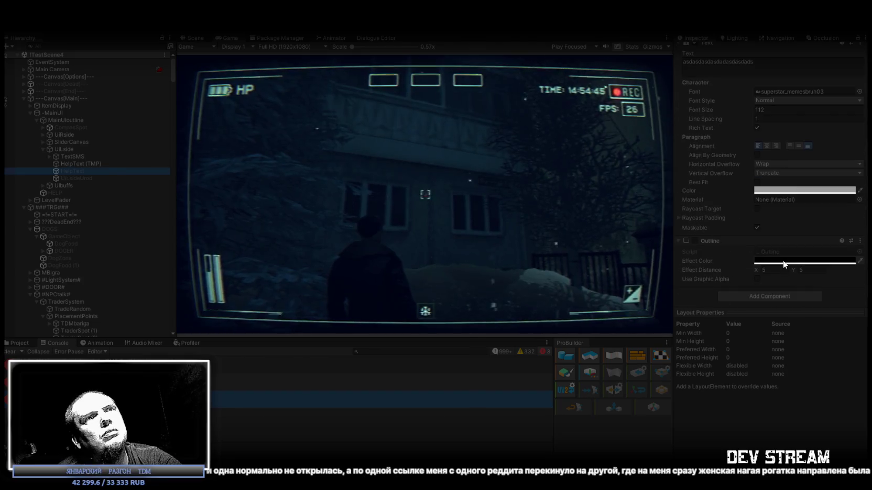
{"action": "scroll", "coordinate": [744, 266], "scroll_direction": "up", "scroll_amount": 4}
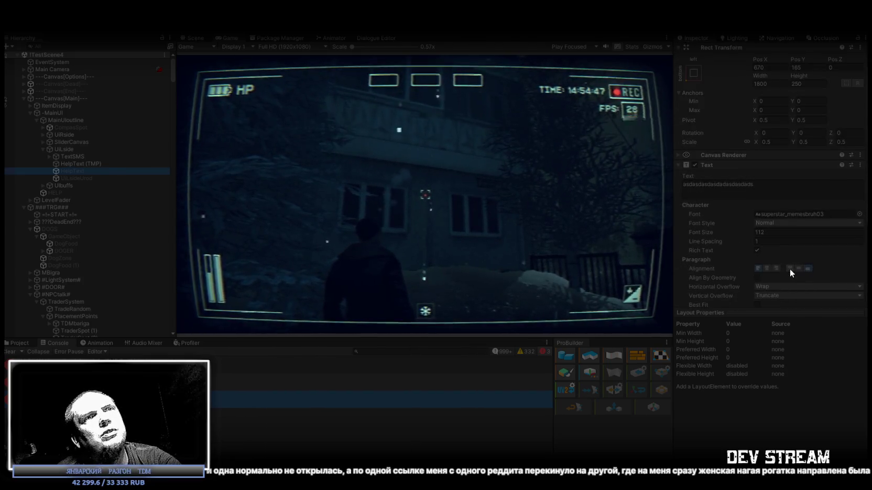
{"action": "scroll", "coordinate": [789, 269], "scroll_direction": "up", "scroll_amount": 2}
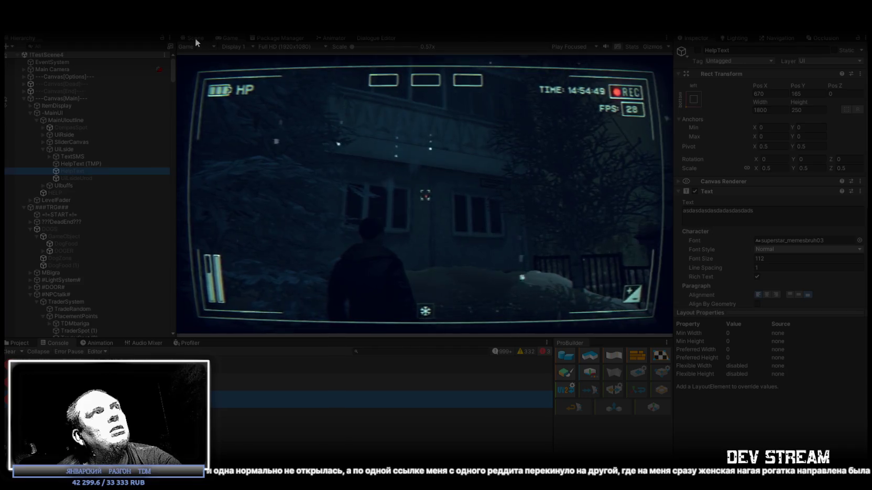
{"action": "left_click", "coordinate": [195, 38]}
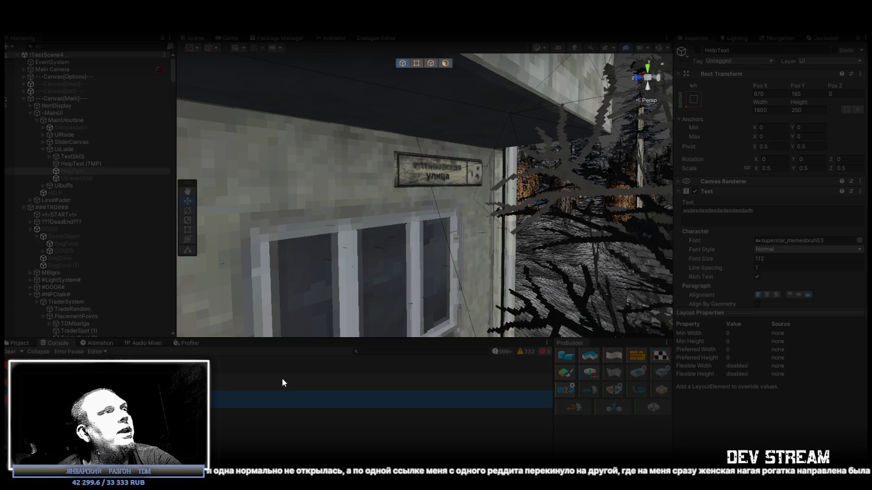
Stop Play mode with Ctrl+P and briefly switch away to the desktop.
{"action": "key", "text": "ctrl+p"}
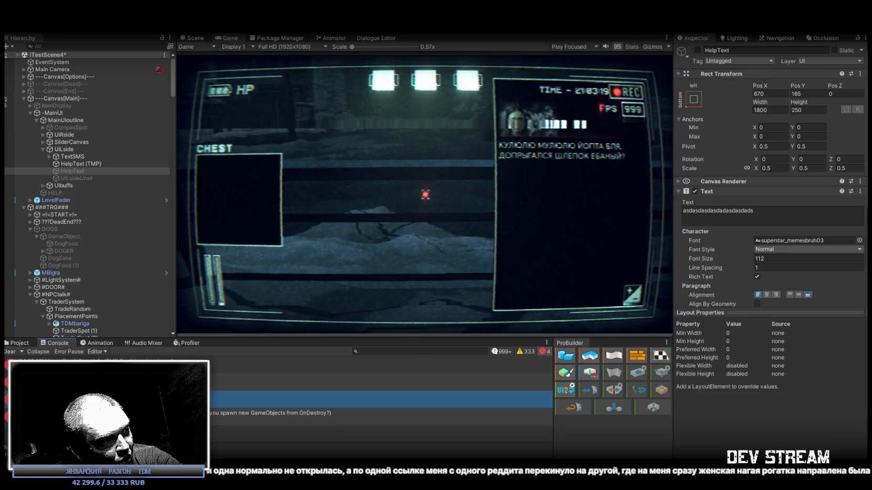
{"action": "key", "text": "super+d"}
{"action": "key", "text": "super+d"}
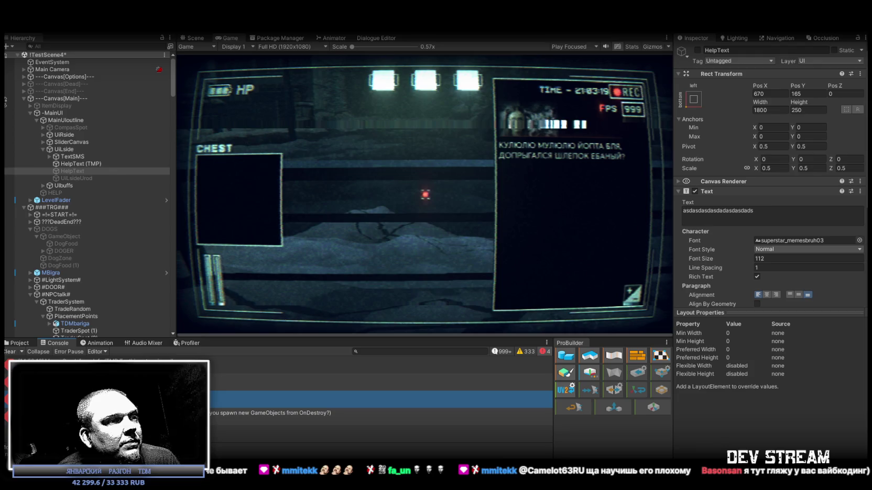
Reselect the street signs znak_dom (0) through znak_dom (220).
{"action": "scroll", "coordinate": [109, 222], "scroll_direction": "down", "scroll_amount": 15}
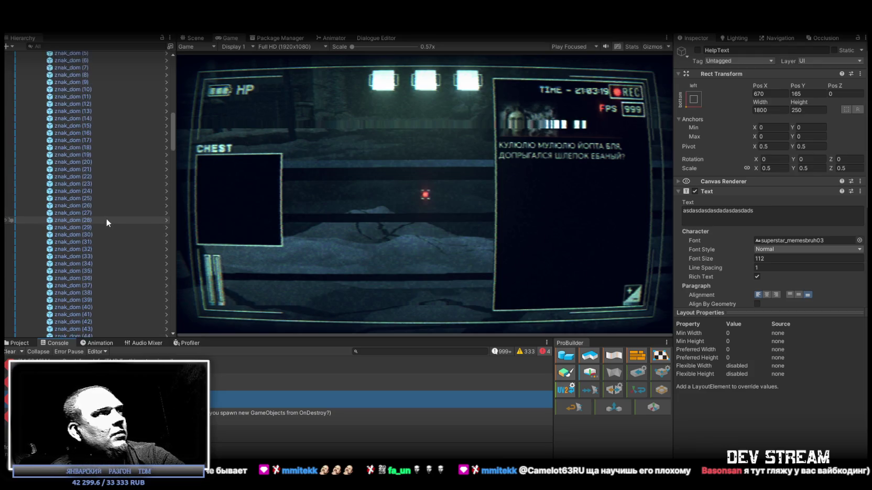
{"action": "scroll", "coordinate": [106, 218], "scroll_direction": "up", "scroll_amount": 7}
{"action": "left_click", "coordinate": [77, 180]}
{"action": "scroll", "coordinate": [760, 291], "scroll_direction": "down", "scroll_amount": 5}
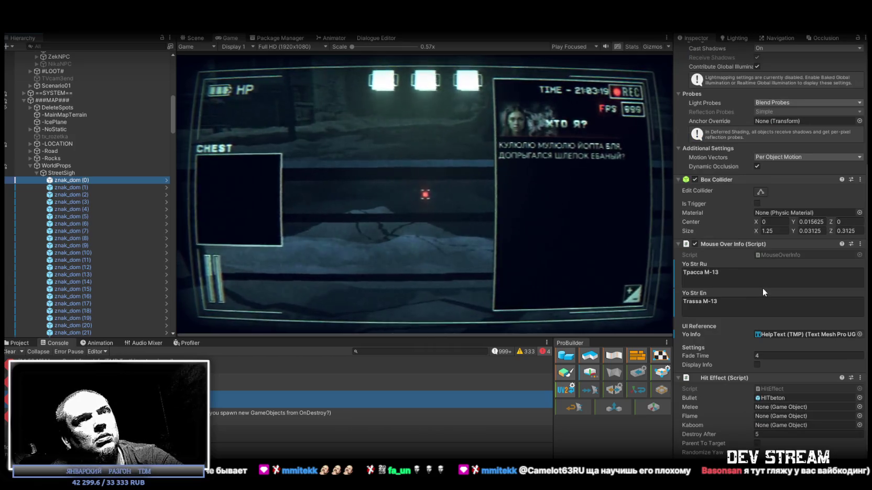
{"action": "scroll", "coordinate": [87, 243], "scroll_direction": "down", "scroll_amount": 20}
{"action": "scroll", "coordinate": [90, 235], "scroll_direction": "down", "scroll_amount": 20}
{"action": "left_click", "coordinate": [79, 198], "text": "shift"}
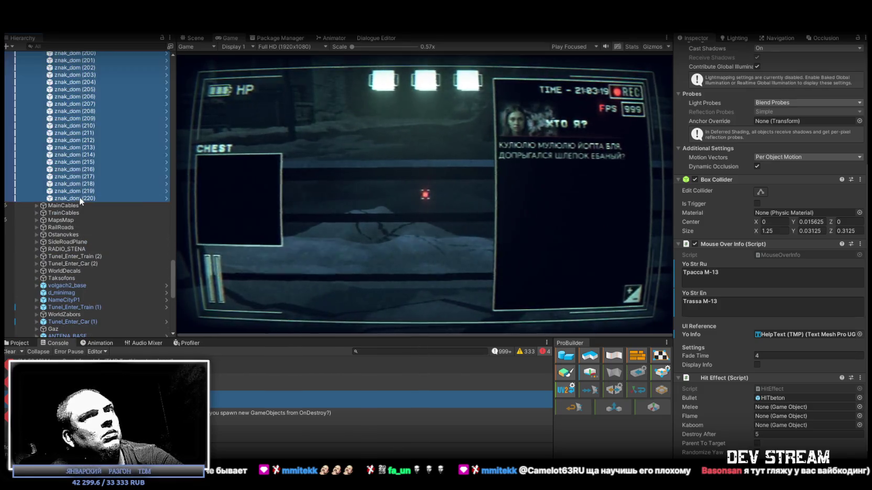
Set their Yo Info field to HelpText (TMP), found by searching 'help' in the picker.
{"action": "left_click", "coordinate": [860, 334]}
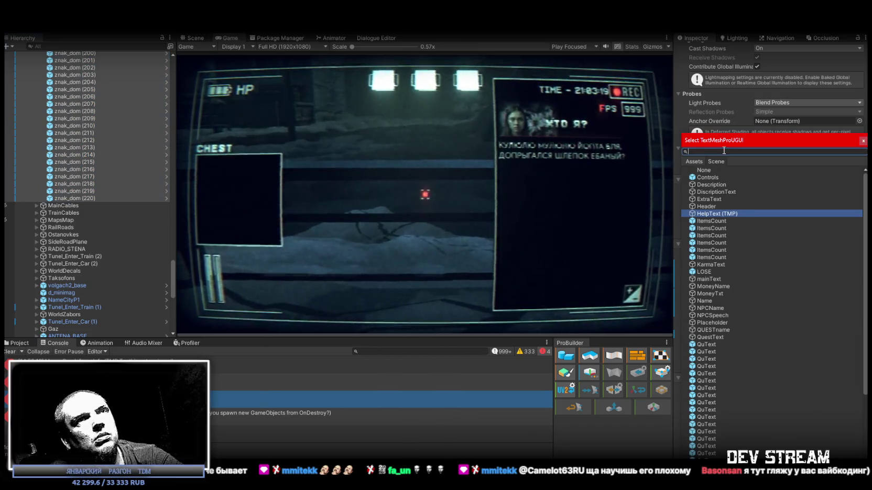
{"action": "type", "text": "рудз"}
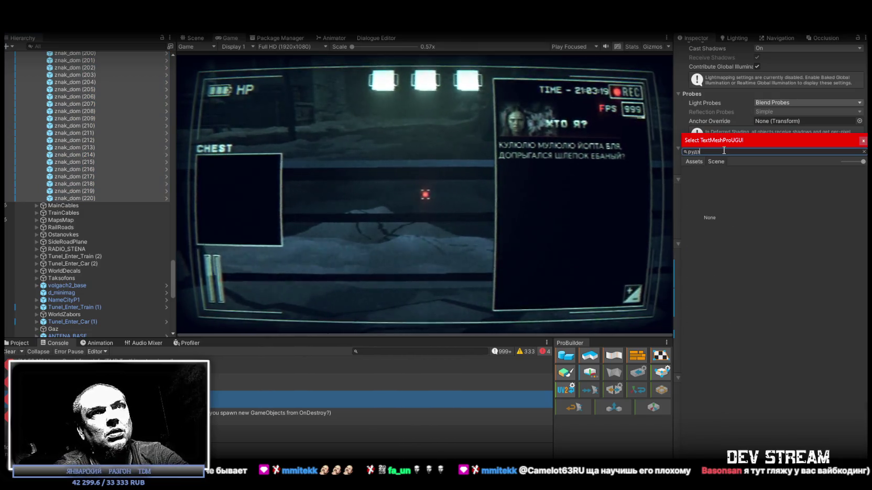
{"action": "key", "text": "BackSpace"}
{"action": "key", "text": "BackSpace"}
{"action": "key", "text": "BackSpace"}
{"action": "type", "text": "he"}
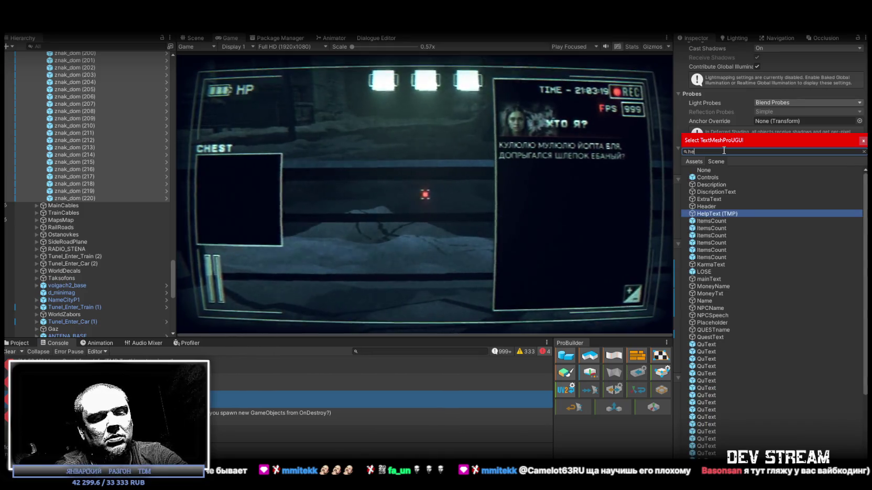
{"action": "type", "text": "lp"}
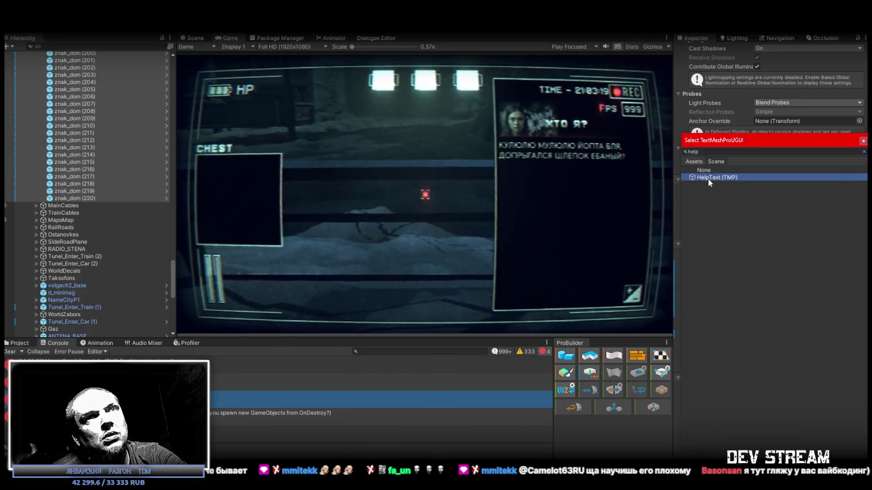
{"action": "double_click", "coordinate": [708, 179]}
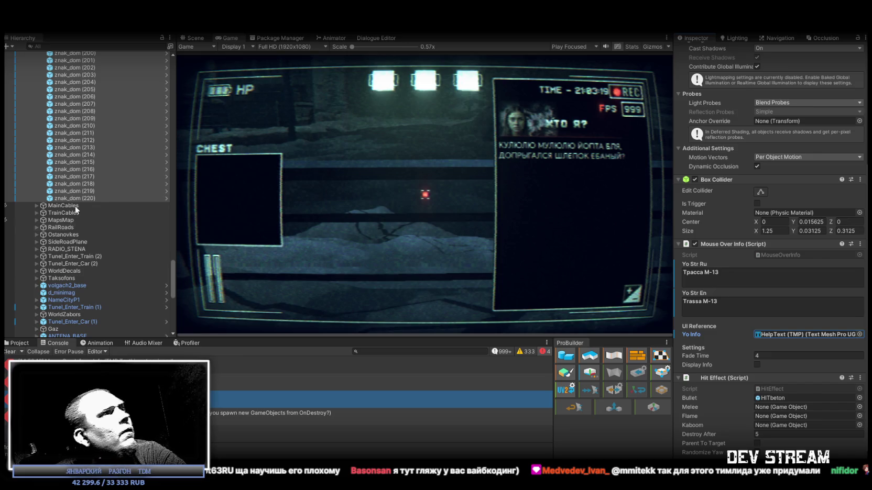
Clear the Console, enter Play mode, and test the sign, toggling the journal with Escape.
{"action": "left_click", "coordinate": [11, 352]}
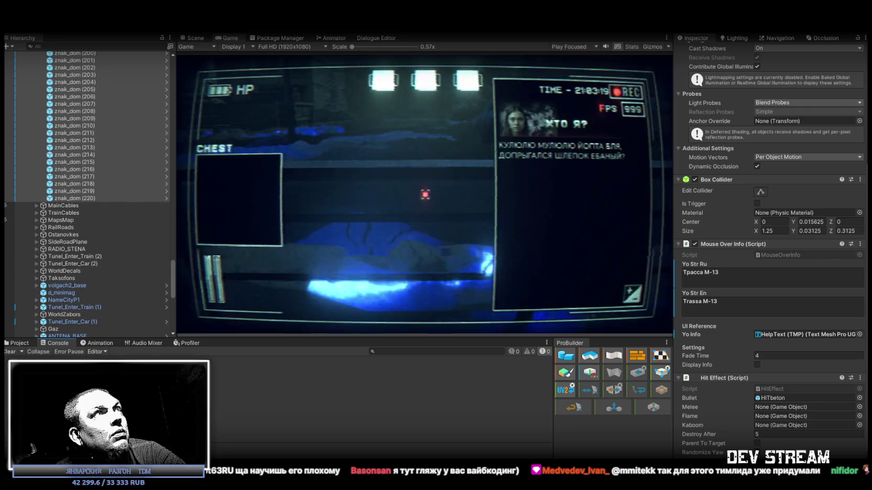
{"action": "left_click", "coordinate": [422, 32]}
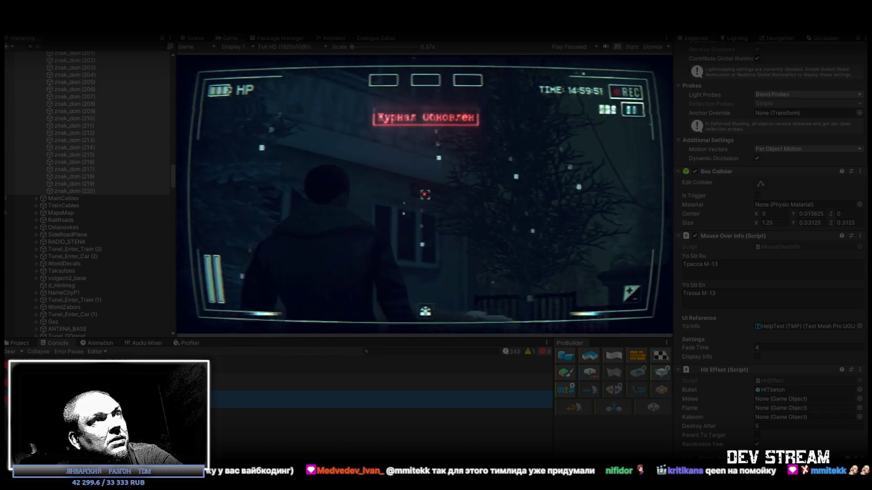
{"action": "key", "text": "Escape"}
{"action": "key", "text": "Escape"}
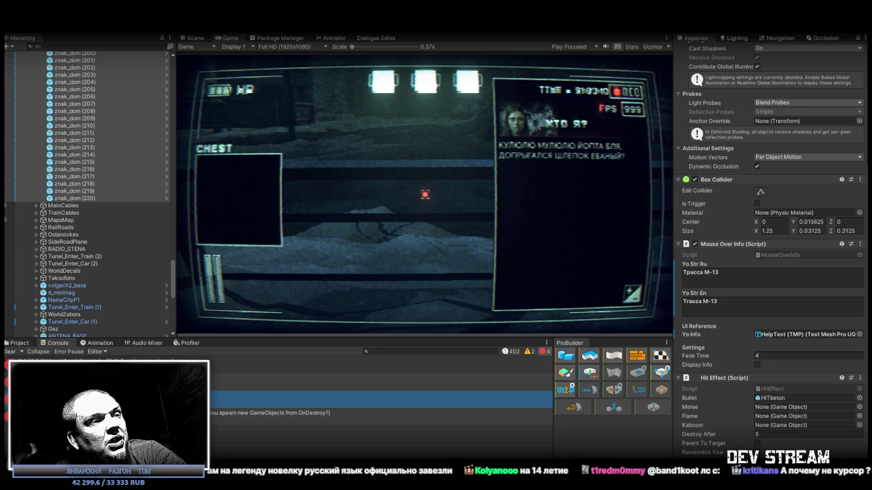
{"action": "scroll", "coordinate": [770, 248], "scroll_direction": "down", "scroll_amount": 2}
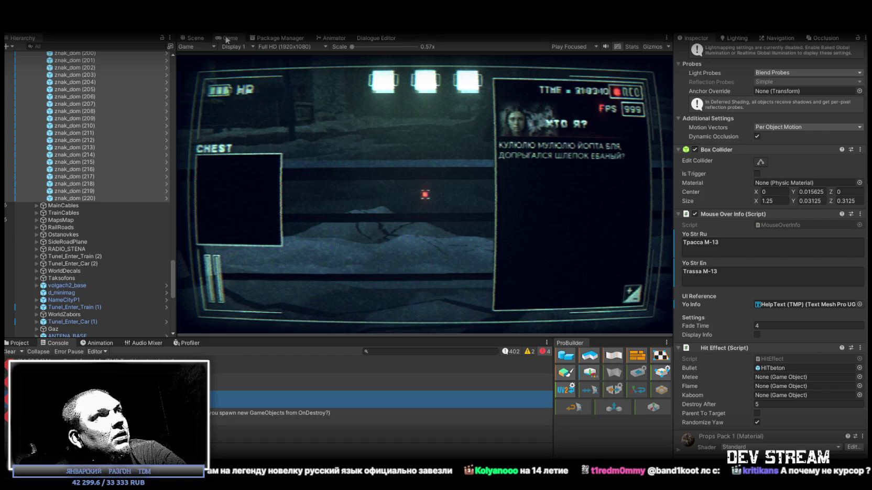
Locate HelpText (TMP) from the Yo Info reference and type test text into its Text Input.
{"action": "scroll", "coordinate": [120, 228], "scroll_direction": "up", "scroll_amount": 10}
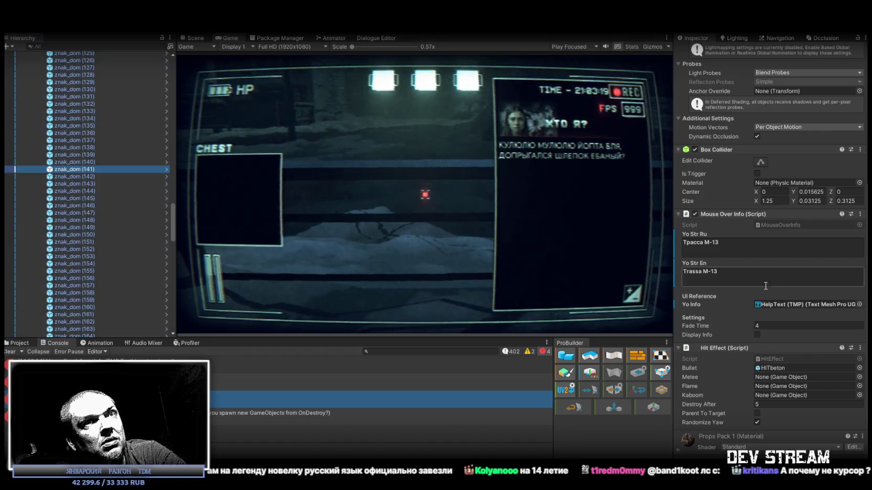
{"action": "left_click", "coordinate": [773, 304]}
{"action": "scroll", "coordinate": [105, 92], "scroll_direction": "up", "scroll_amount": 5}
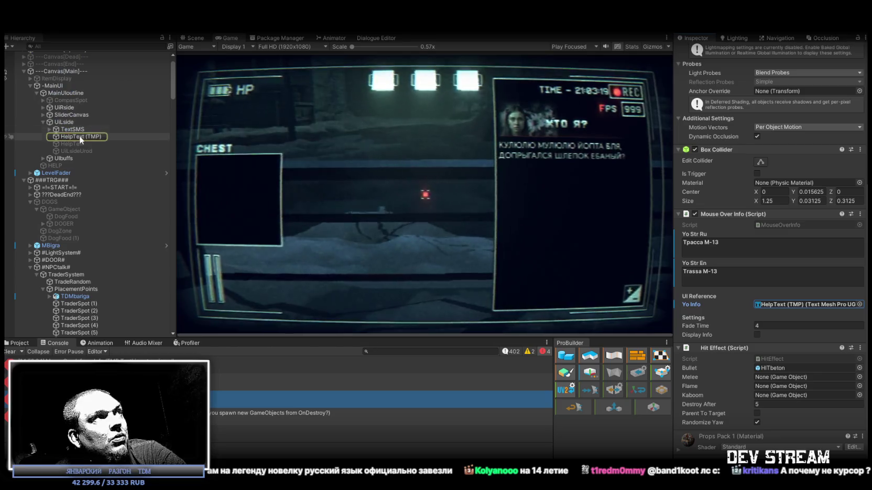
{"action": "left_click", "coordinate": [79, 137]}
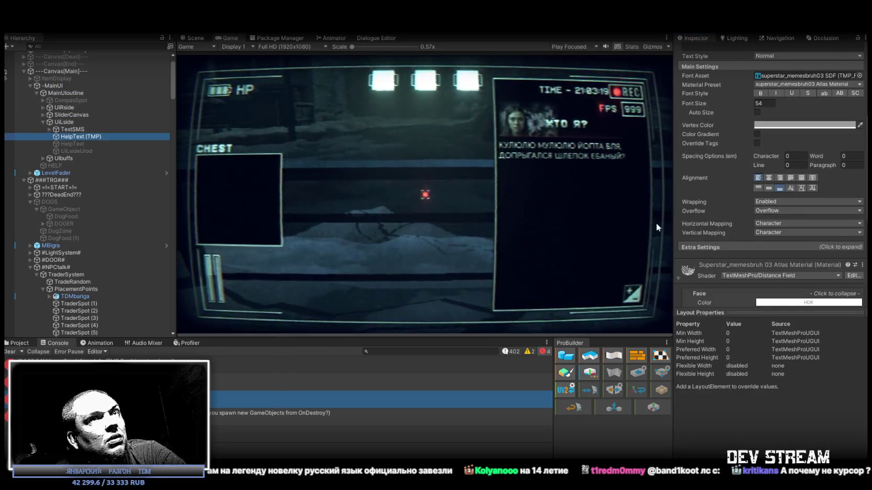
{"action": "scroll", "coordinate": [722, 242], "scroll_direction": "up", "scroll_amount": 5}
{"action": "left_click", "coordinate": [721, 158]}
{"action": "type", "text": "фывфывфывфывфыв"}
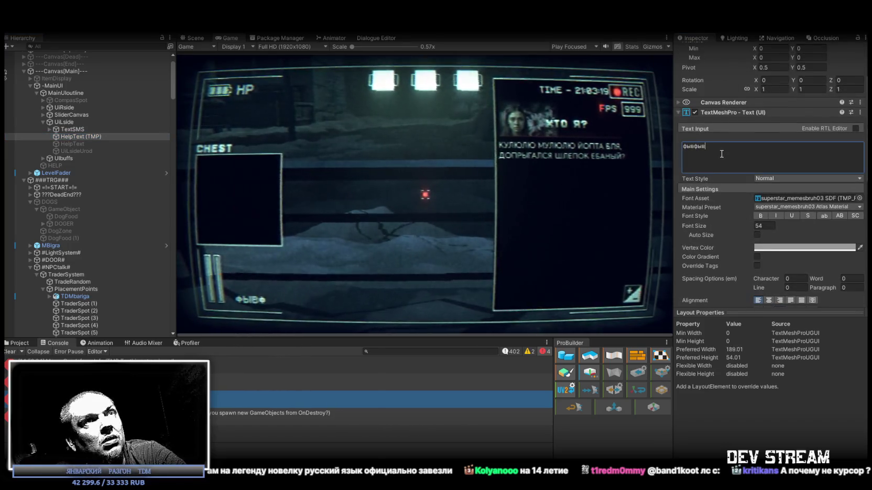
{"action": "scroll", "coordinate": [752, 163], "scroll_direction": "down", "scroll_amount": 3}
Drop the text's vertex colour alpha to zero and delete the test text.
{"action": "left_click", "coordinate": [785, 198]}
{"action": "mouse_move", "coordinate": [832, 379]}
{"action": "left_mouse_down"}
{"action": "mouse_move", "coordinate": [731, 373]}
{"action": "mouse_move", "coordinate": [845, 375]}
{"action": "mouse_move", "coordinate": [735, 365]}
{"action": "mouse_move", "coordinate": [756, 365]}
{"action": "mouse_move", "coordinate": [845, 375]}
{"action": "mouse_move", "coordinate": [744, 374]}
{"action": "mouse_move", "coordinate": [859, 374]}
{"action": "left_mouse_up"}
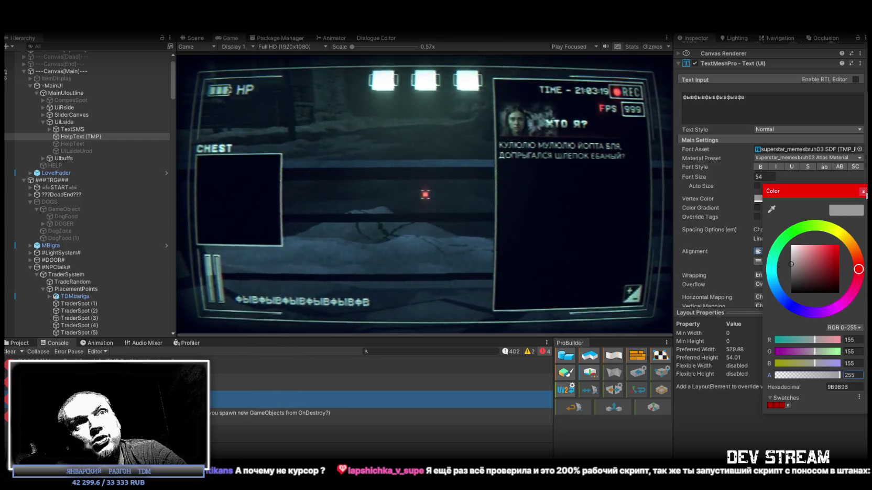
{"action": "left_click", "coordinate": [863, 192]}
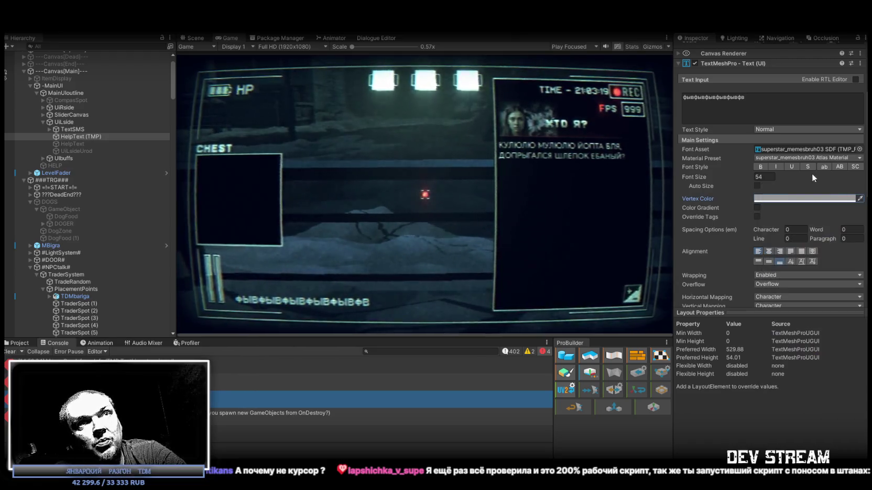
{"action": "left_click", "coordinate": [770, 101]}
{"action": "key", "text": "ctrl+a"}
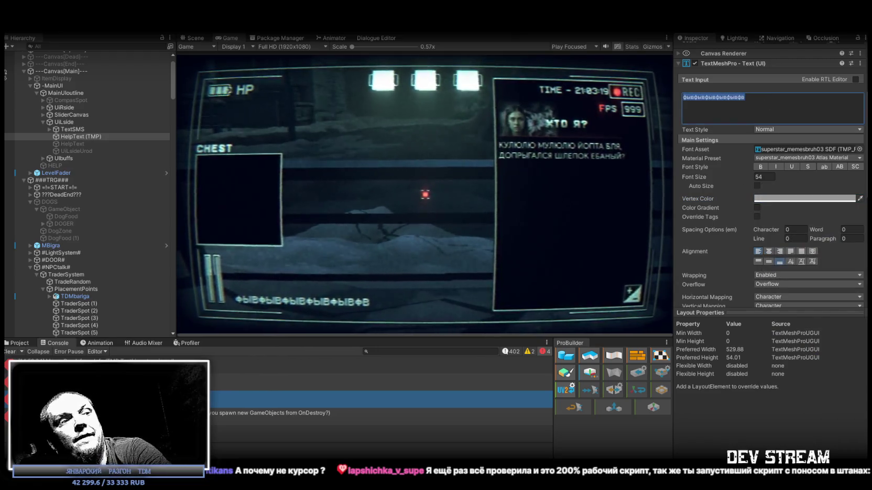
{"action": "key", "text": "BackSpace"}
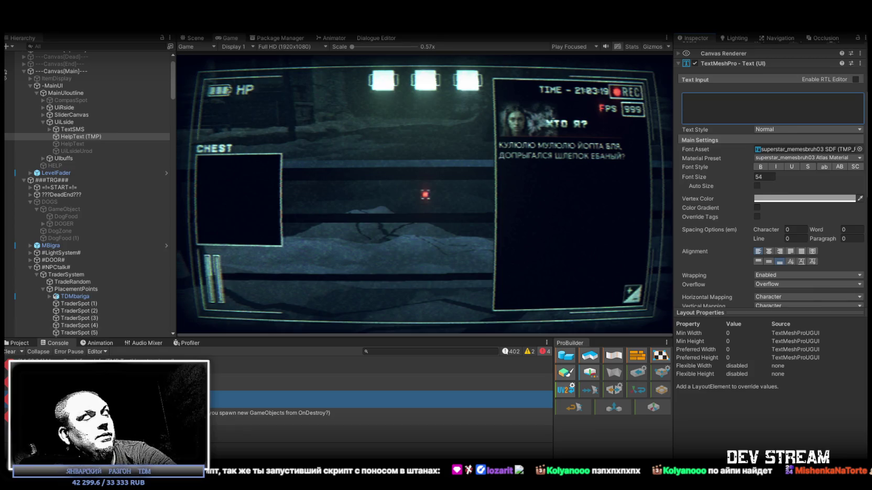
{"action": "key", "text": "alt+Tab"}
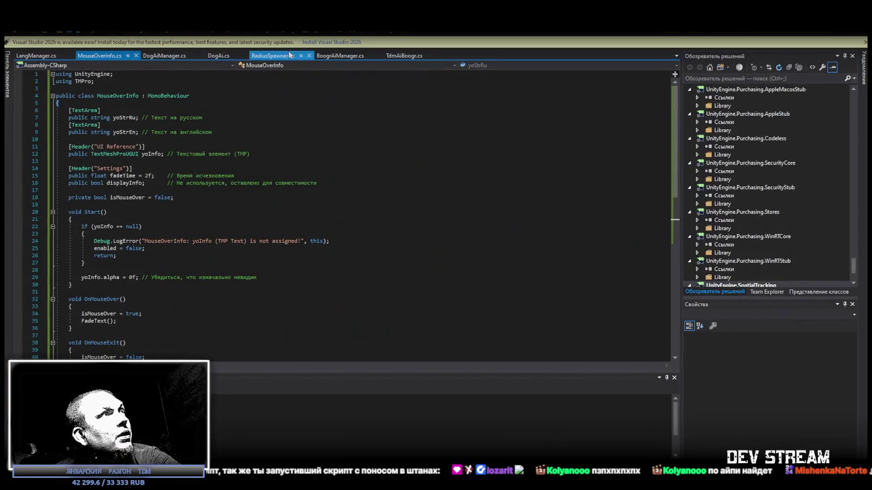
Replace MouseOverInfo.cs with the HelpText-lookup and FadeToAlpha version, then clear Unity's console log.
{"action": "left_click", "coordinate": [99, 56]}
{"action": "key", "text": "ctrl+a"}
{"action": "key", "text": "ctrl+v"}
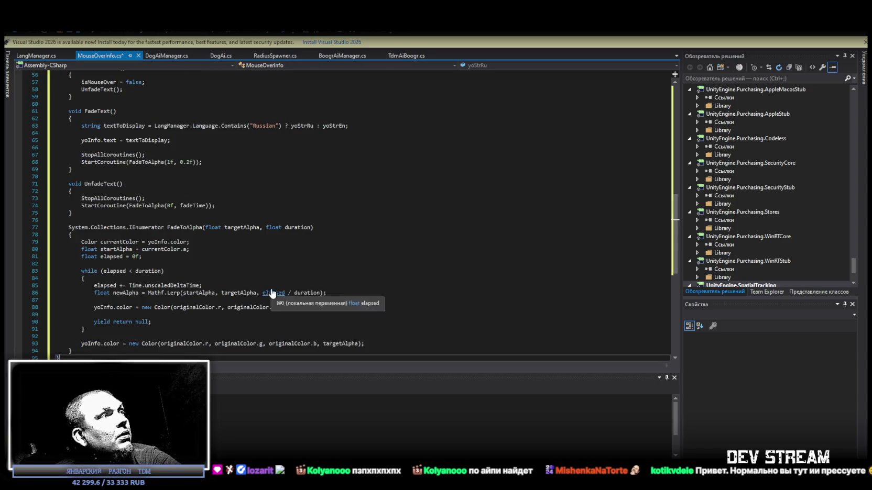
{"action": "scroll", "coordinate": [208, 208], "scroll_direction": "up", "scroll_amount": 10}
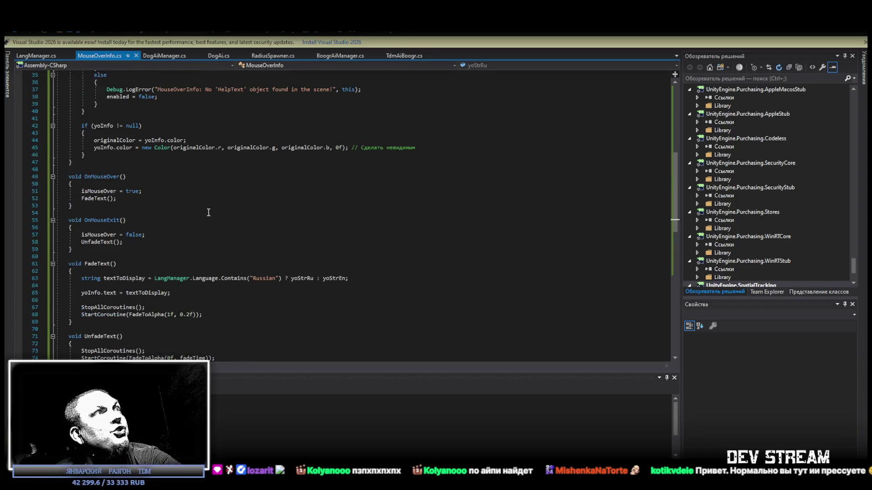
{"action": "scroll", "coordinate": [208, 208], "scroll_direction": "down", "scroll_amount": 10}
{"action": "scroll", "coordinate": [208, 208], "scroll_direction": "up", "scroll_amount": 18}
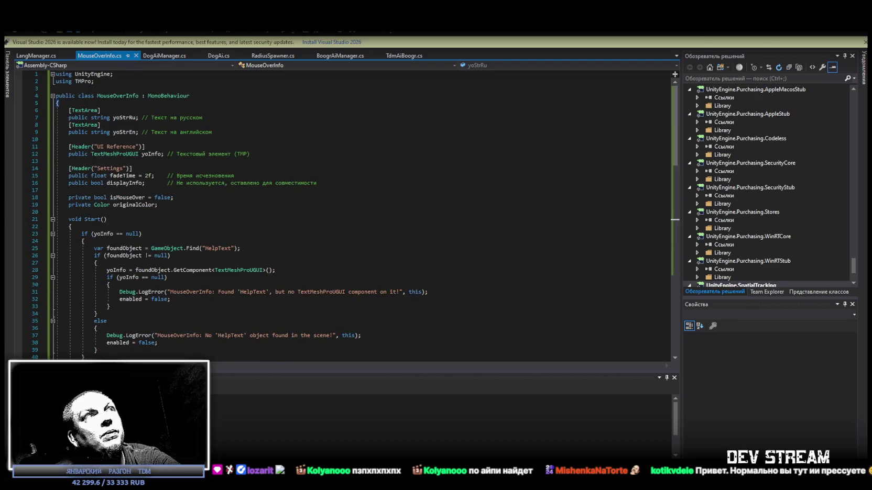
{"action": "key", "text": "alt+Tab"}
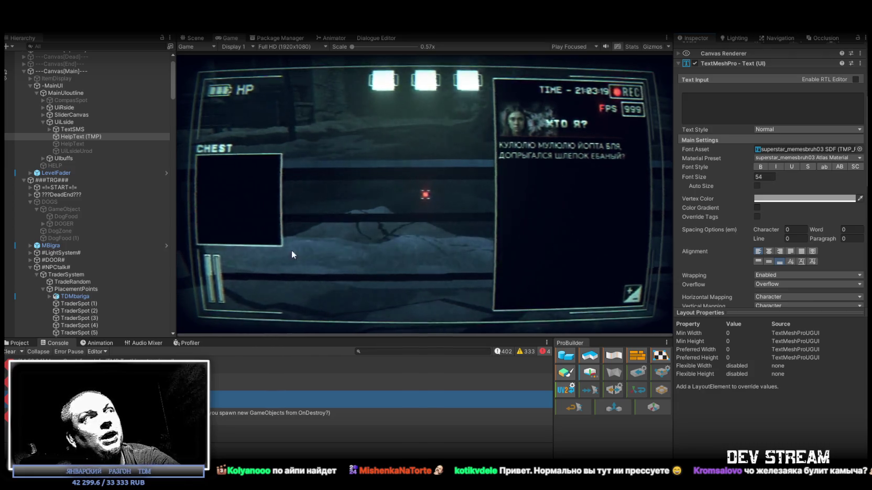
{"action": "left_click", "coordinate": [11, 352]}
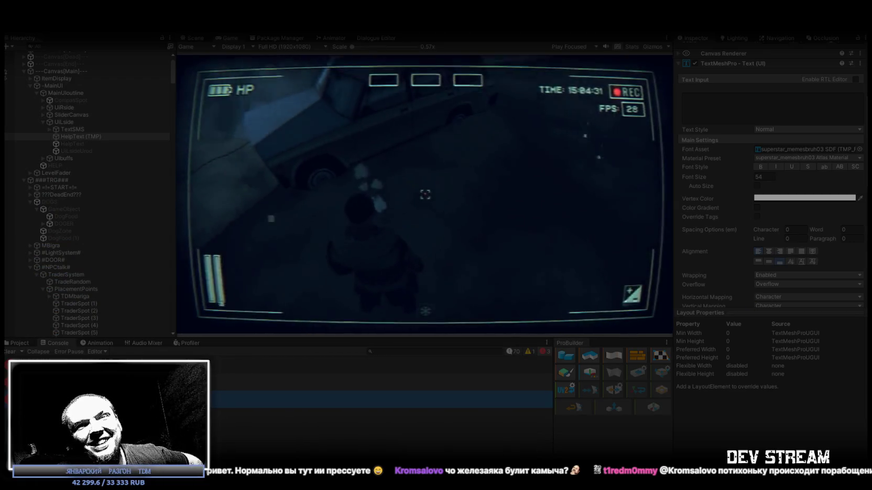
Focus the running Game view to control the player and walk across the yard.
{"action": "left_click", "coordinate": [459, 151]}
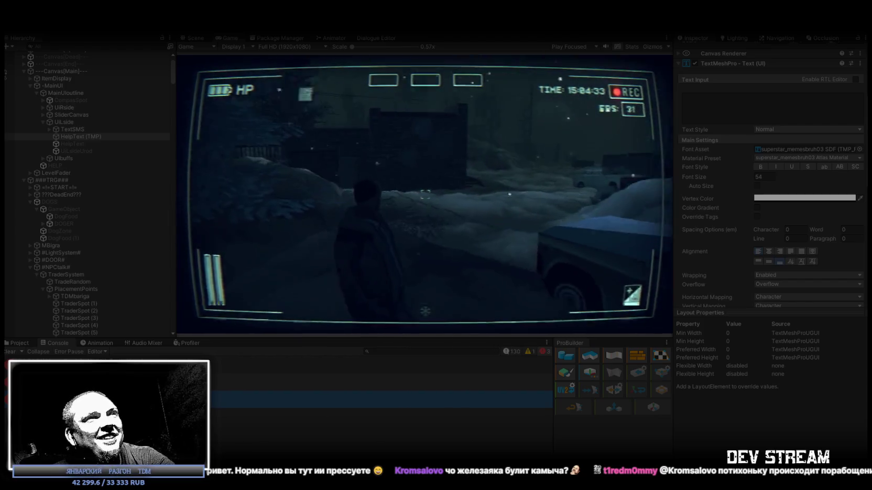